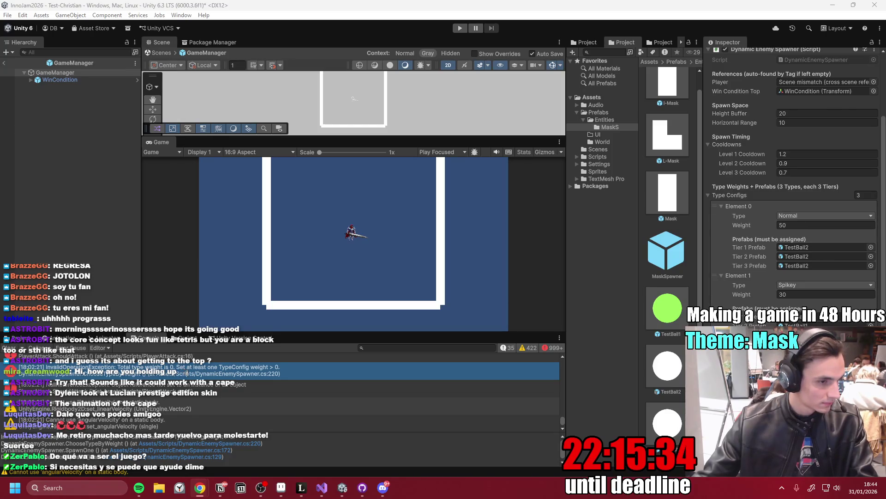
- Return to Unity, widen the Project asset grid, clear the selection, and open the TestBall1 prefab
left_click(342, 487)
mouse_move(567, 199)
left_mouse_down()
mouse_move(433, 208)
mouse_move(480, 204)
left_mouse_up()
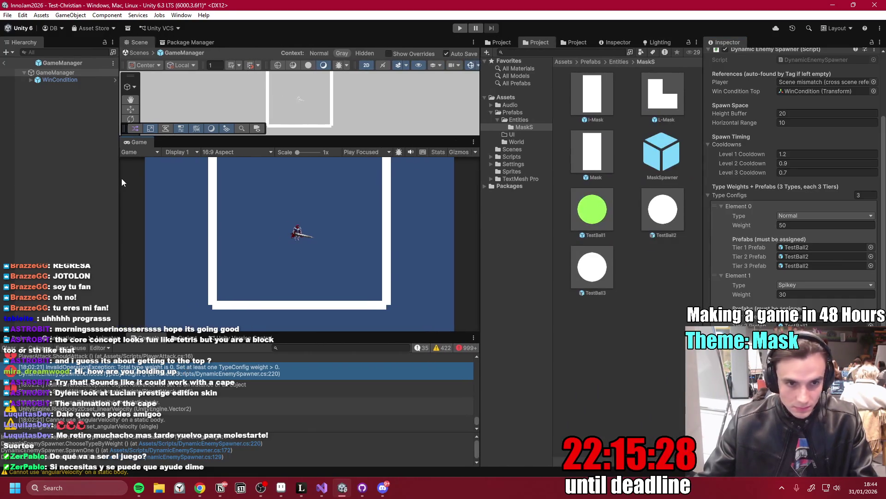
left_click_drag(110, 183, 99, 186)
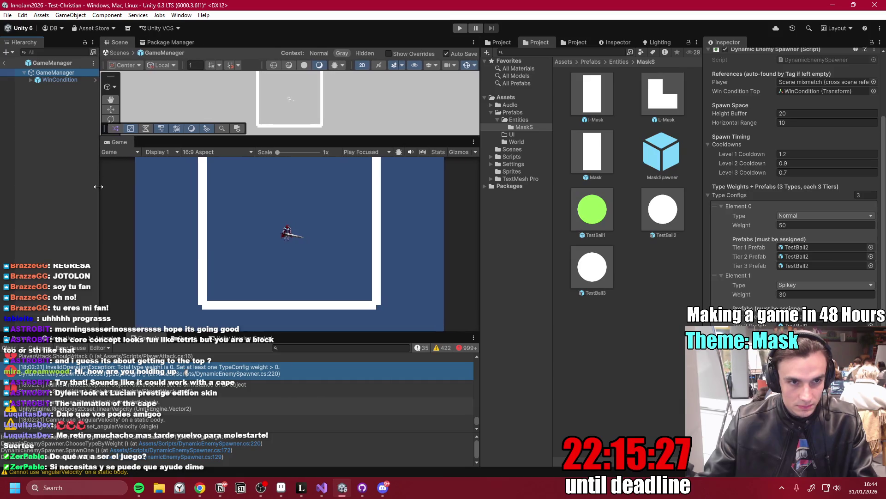
left_click(646, 286)
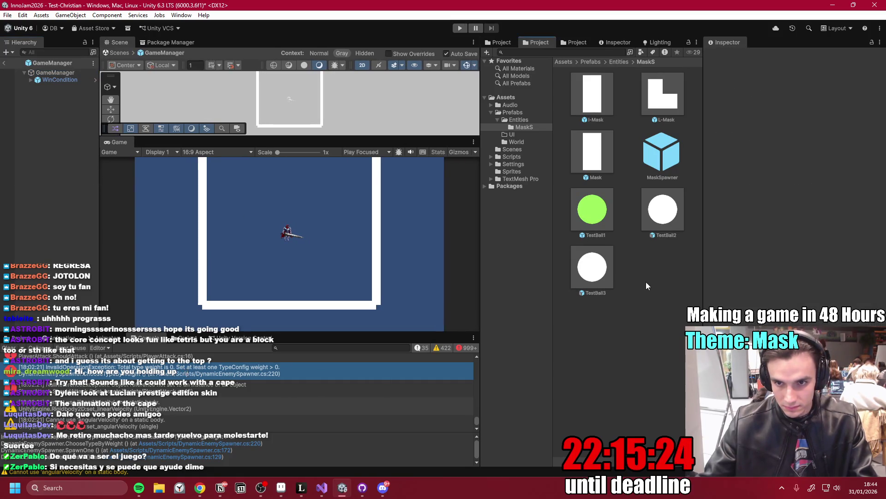
double_click(595, 213)
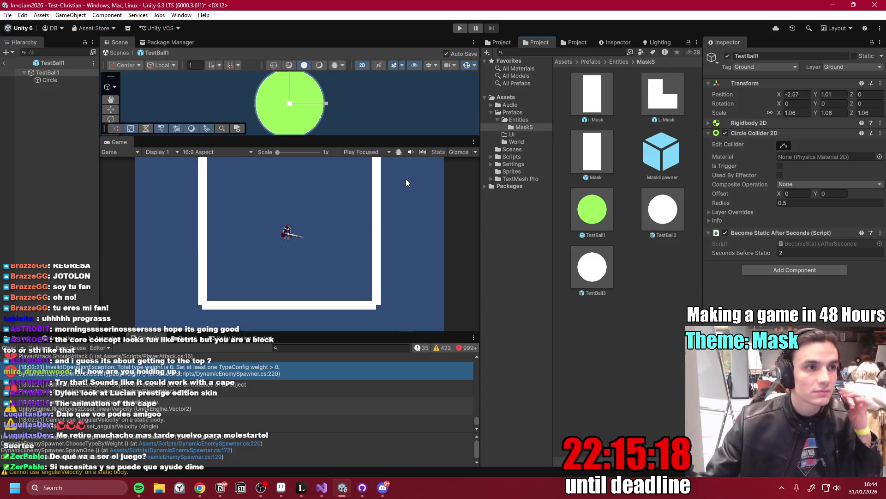
- Replace TestBall1's Become Static After Seconds component with a Color Combo Effect
mouse_move(101, 169)
left_mouse_down()
mouse_move(137, 172)
mouse_move(93, 179)
left_mouse_up()
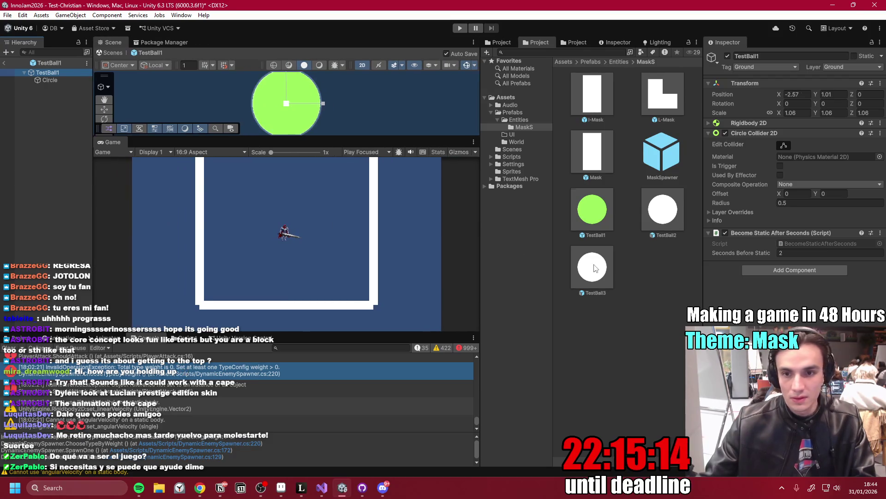
left_click(880, 234)
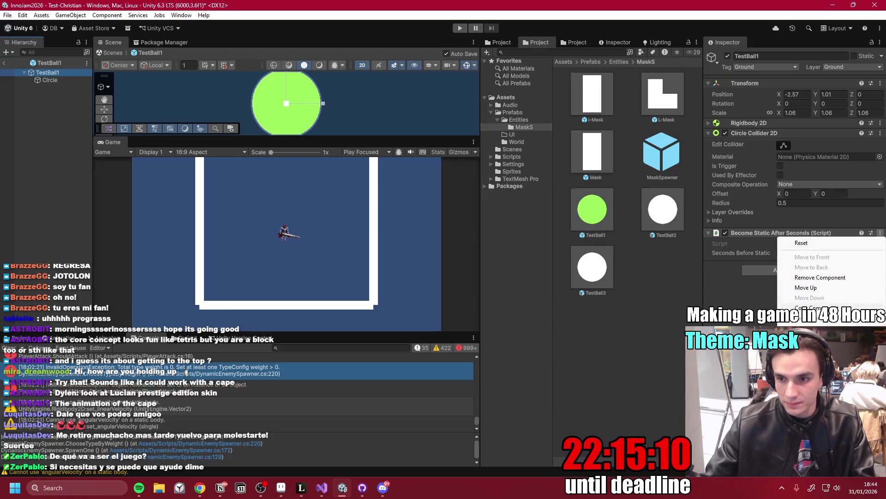
left_click(820, 277)
left_click(766, 236)
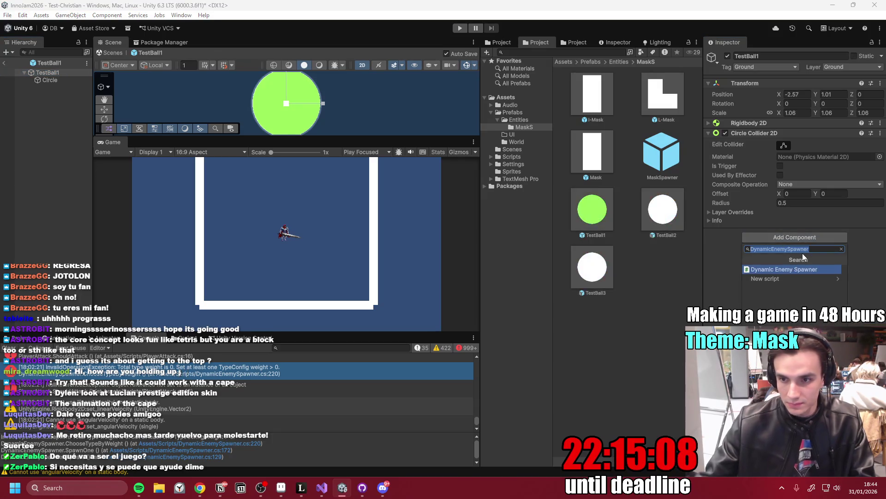
type("color")
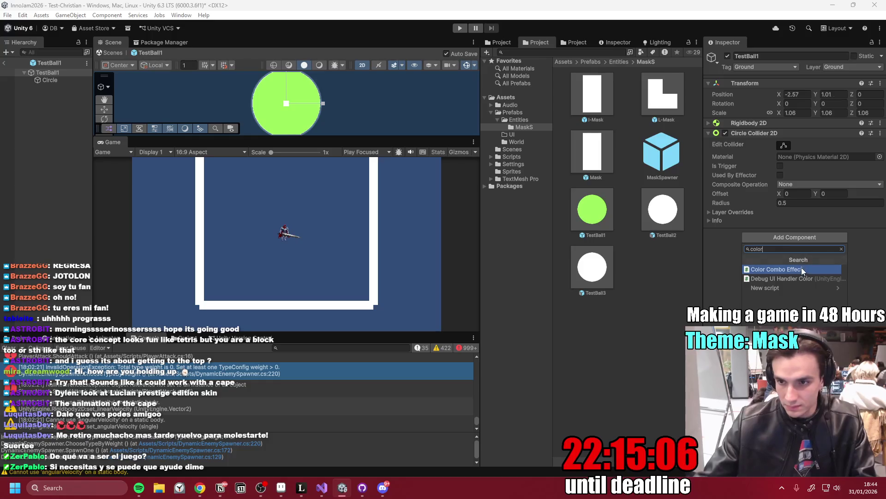
left_click(802, 267)
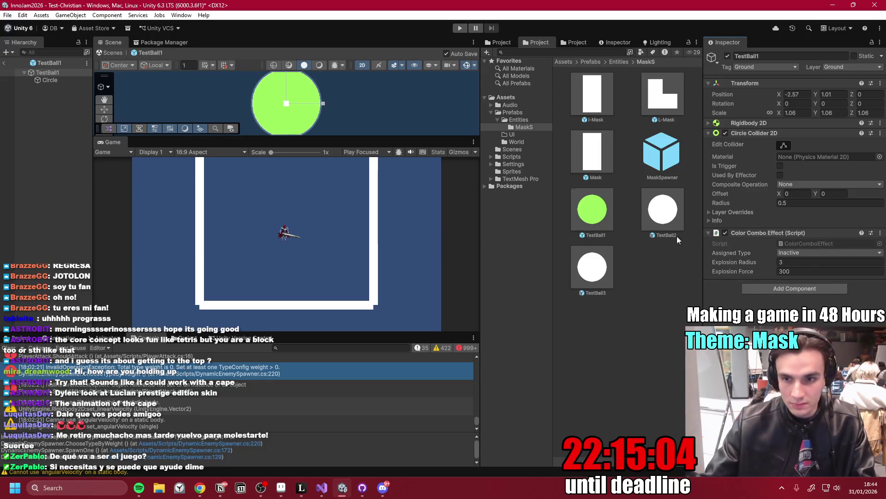
- Set the Color Combo Effect's Assigned Type to Standard
left_click(711, 233)
left_click(711, 232)
left_click(709, 133)
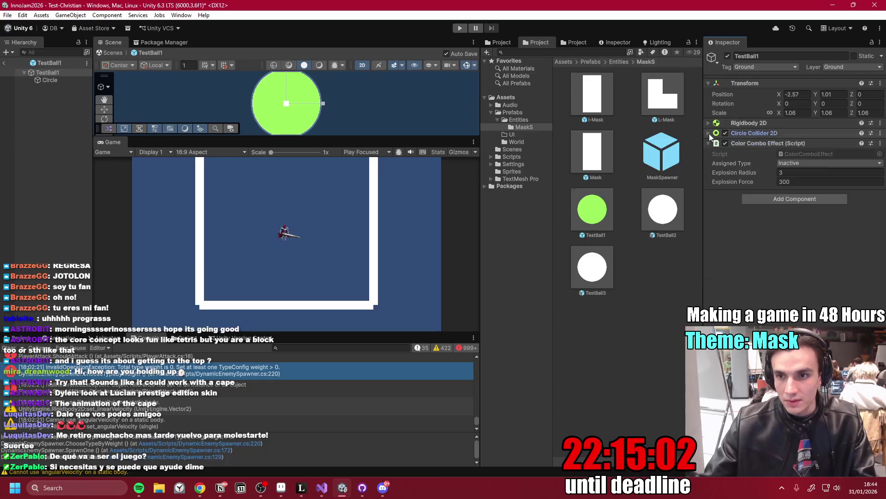
left_click(800, 164)
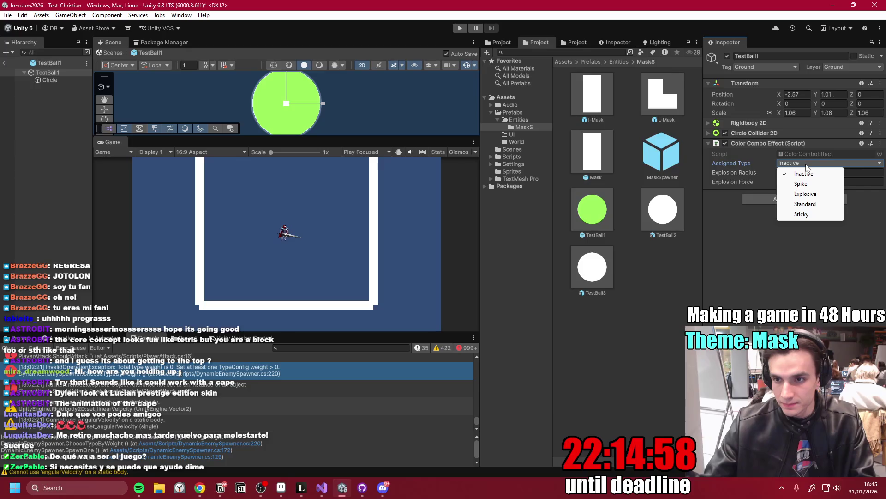
left_click(815, 204)
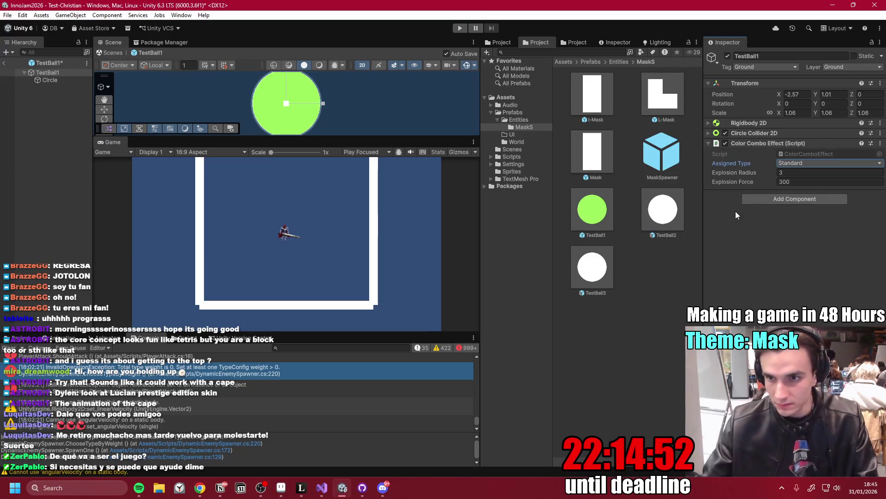
left_click(50, 80)
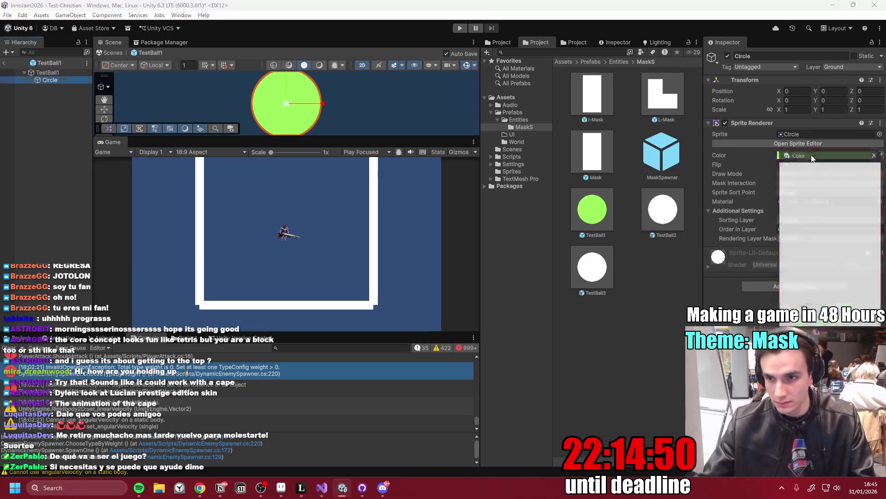
- Change the Circle's sprite colour from green to white
left_click(811, 154)
left_click_drag(831, 206, 807, 203)
left_click(878, 147)
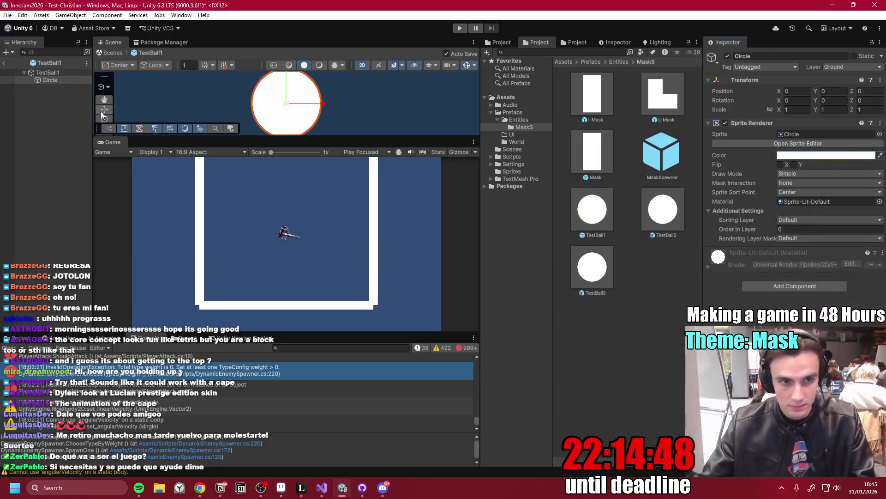
- Rename the TestBall1 object and its prefab file to Mask_Standard_1
left_click(57, 72)
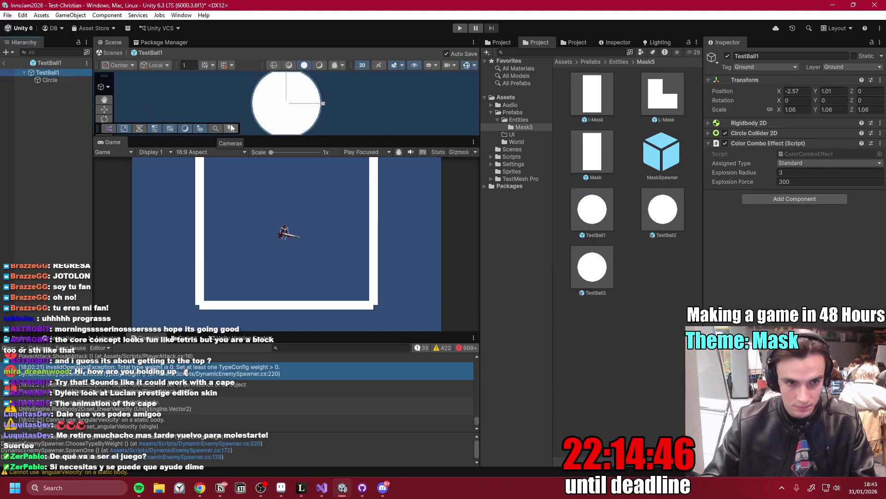
key("F2")
type("Mask")
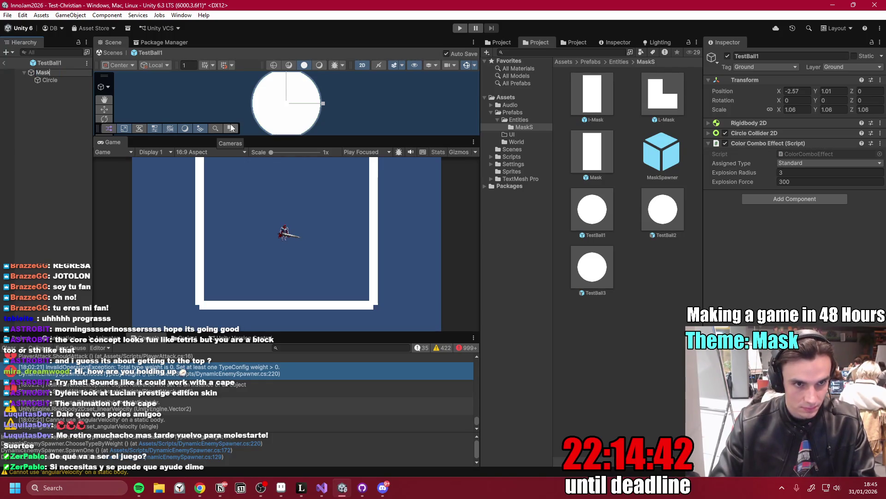
type("_S")
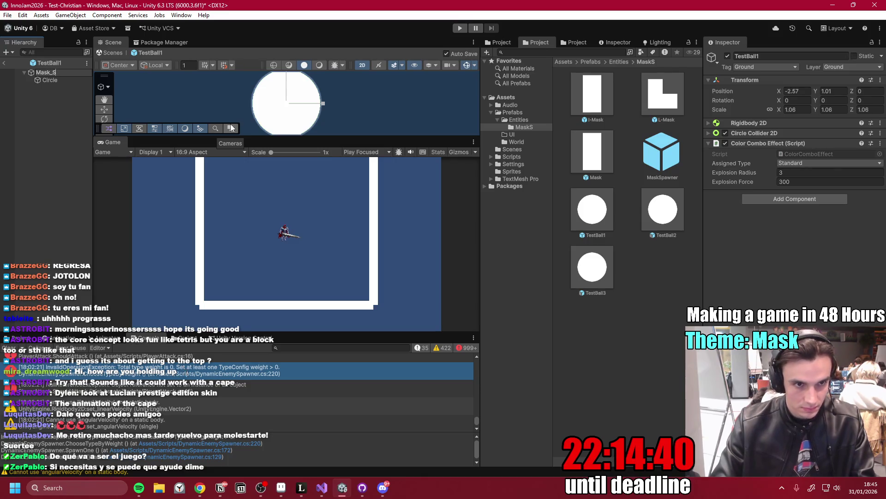
type("tandard_1")
key("Return")
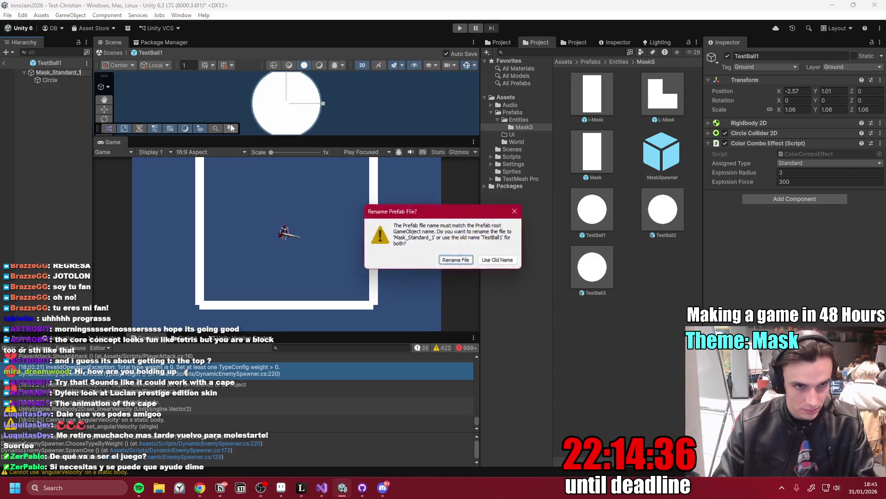
left_click(456, 259)
left_click(62, 79)
left_click(61, 72)
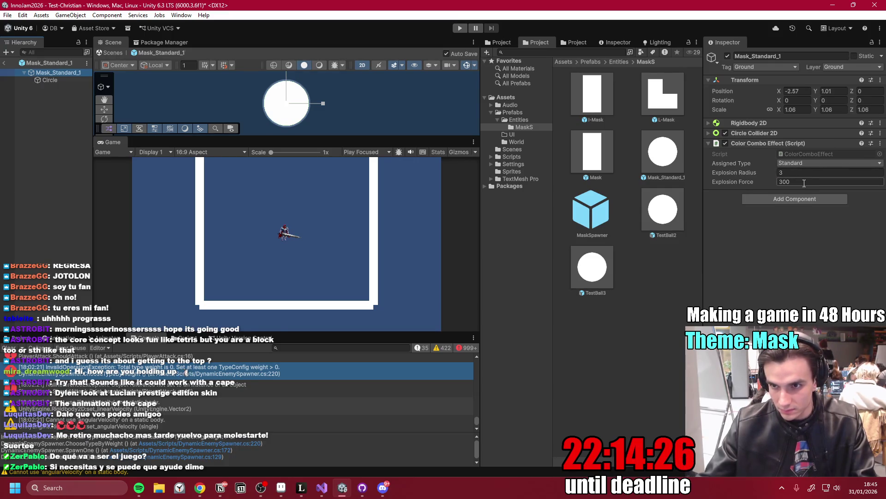
left_click(802, 175)
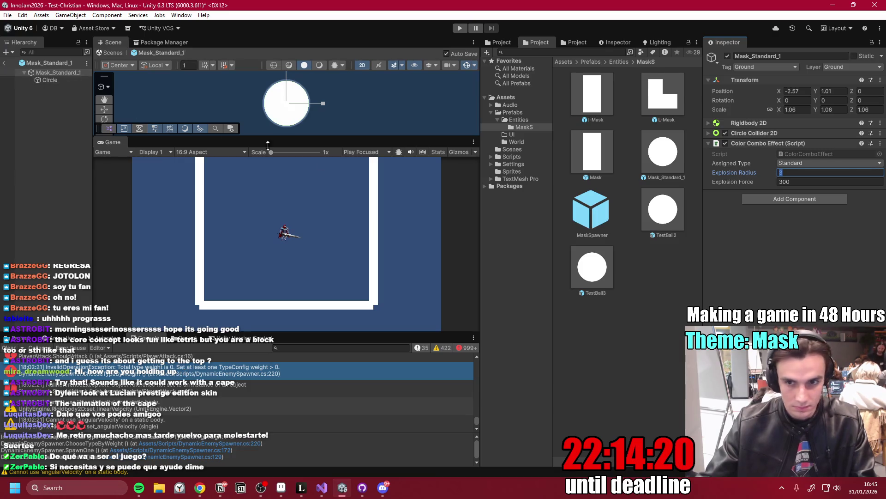
- Delete the TestBall2 and TestBall3 prefabs from the Project window
left_click(662, 210)
left_click(592, 268, "ctrl")
key("Delete")
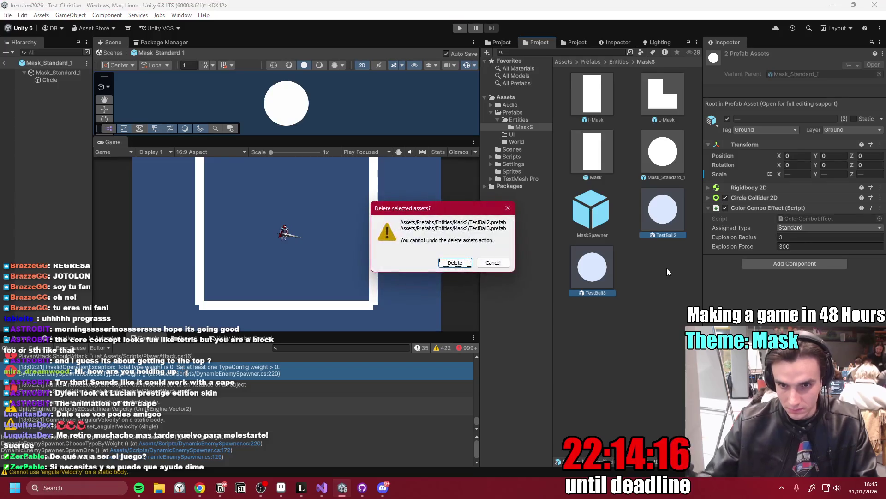
left_click(457, 267)
- Bring up the Create context menu for the Mask_Standard_1 prefab
left_click(672, 158)
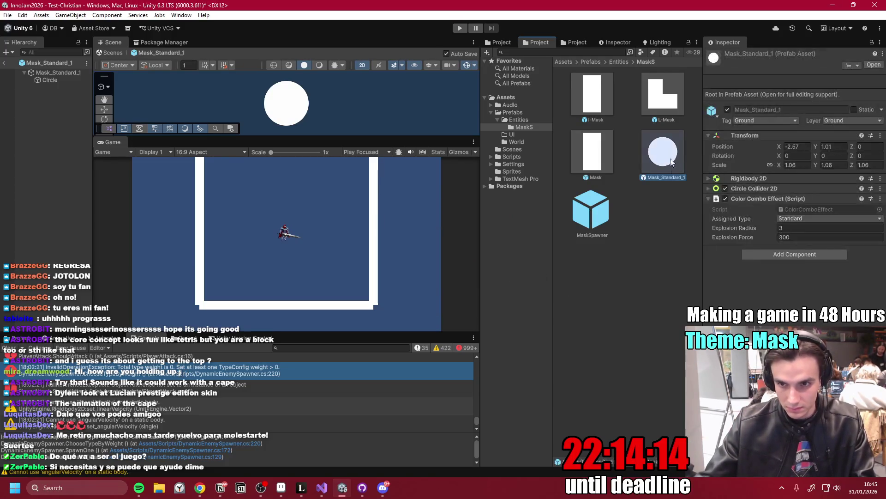
right_click(668, 167)
mouse_move(709, 177)
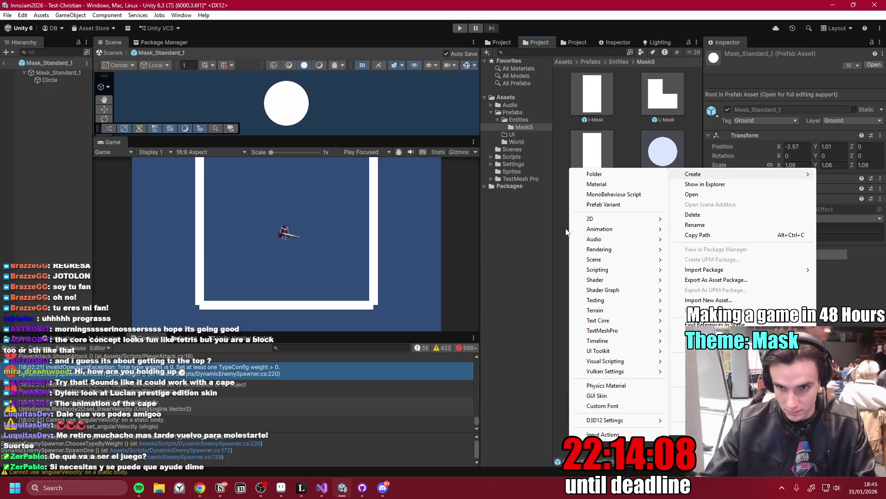
- Create a prefab variant of Mask_Standard_1 named Mask_Standard_2
left_click(619, 205)
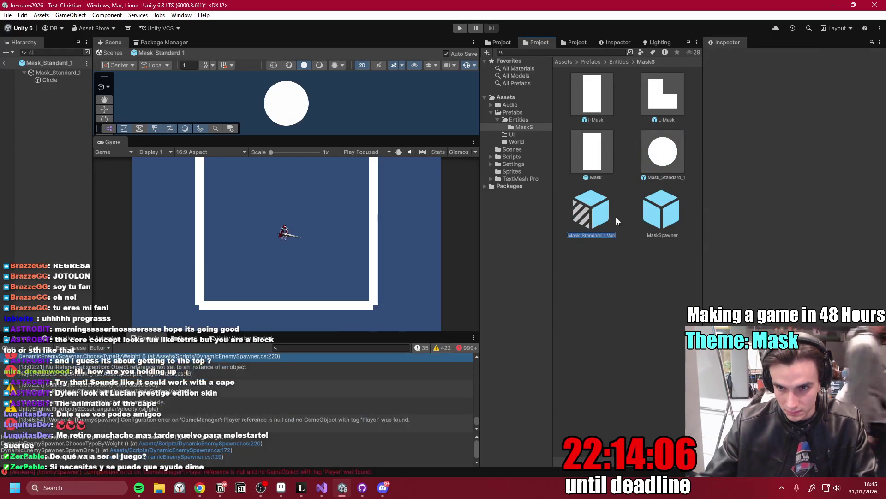
left_click(605, 236)
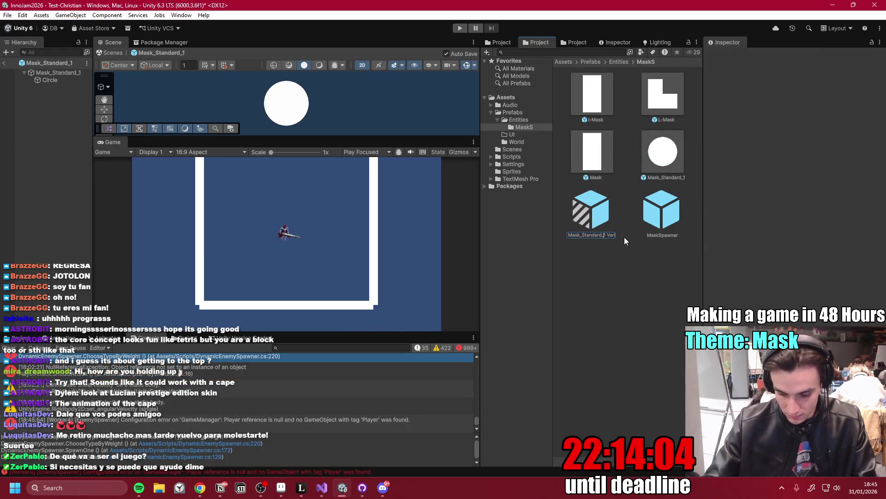
key("End")
key("BackSpace")
key("BackSpace")
key("BackSpace")
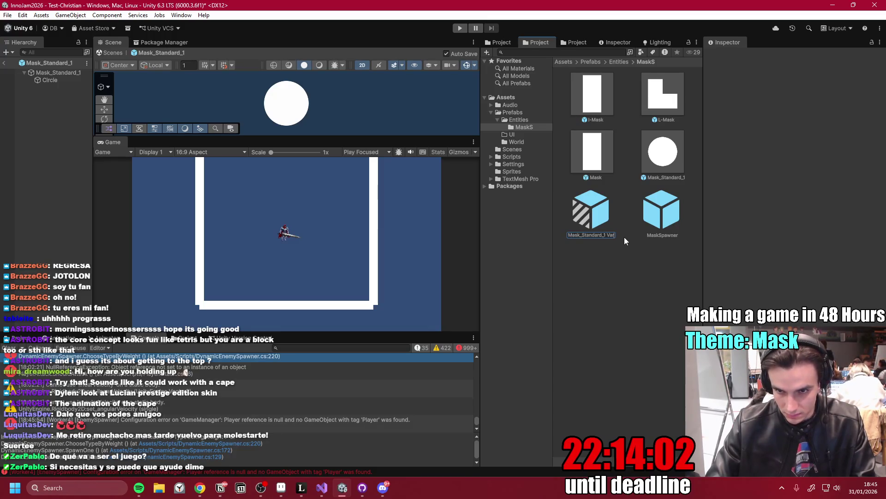
key("BackSpace")
type("2")
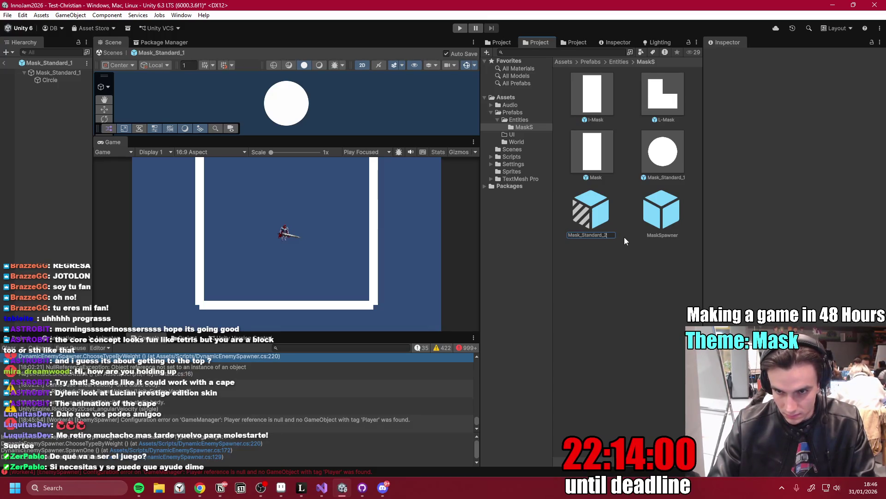
key("Return")
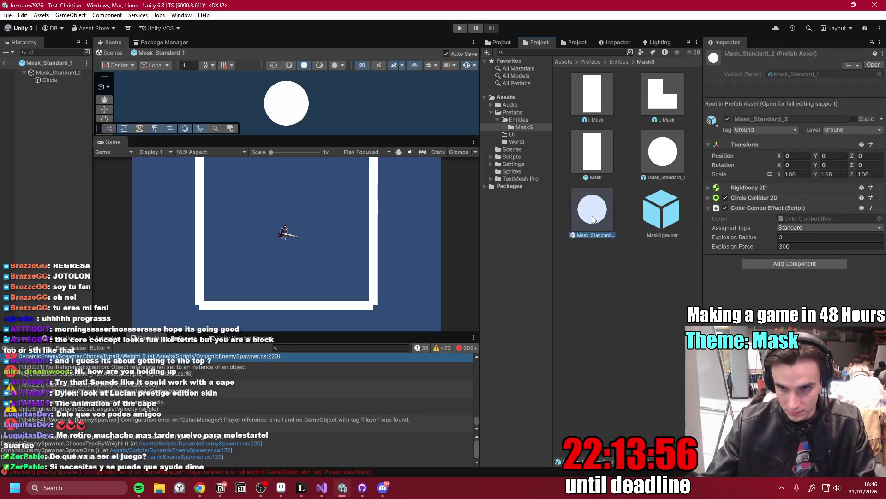
- Create a second variant of Mask_Standard_1 named Mask_Standard_3
left_click(669, 149)
right_click(669, 149)
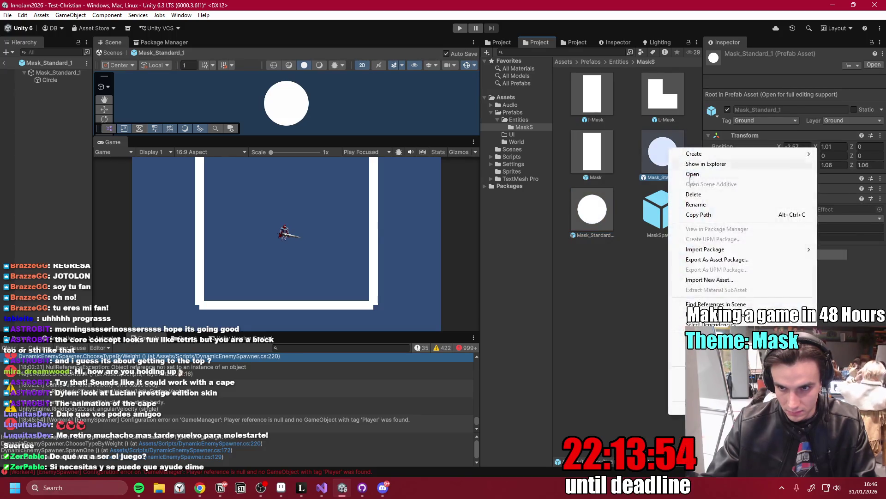
mouse_move(709, 152)
left_click(600, 198)
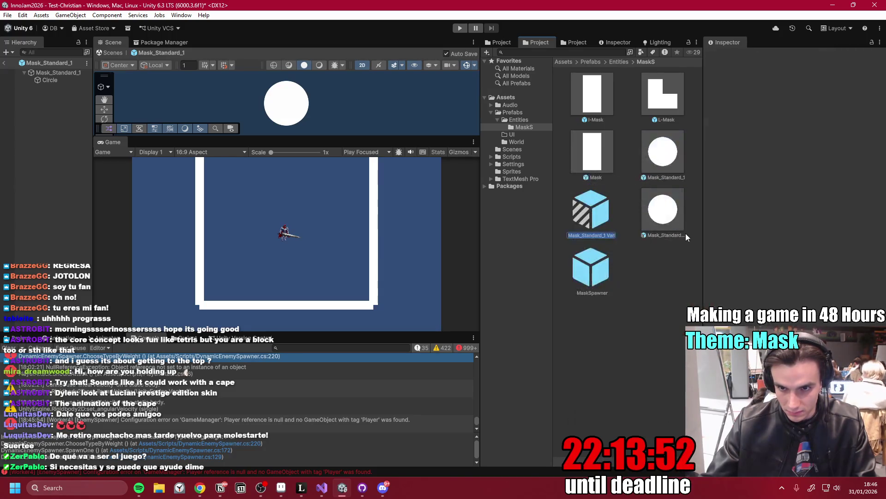
key("End")
key("BackSpace")
key("BackSpace")
key("BackSpace")
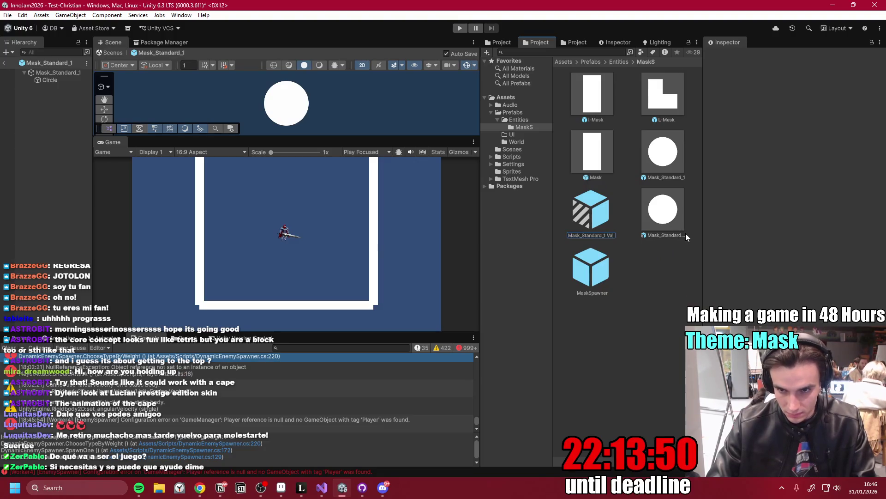
key("Return")
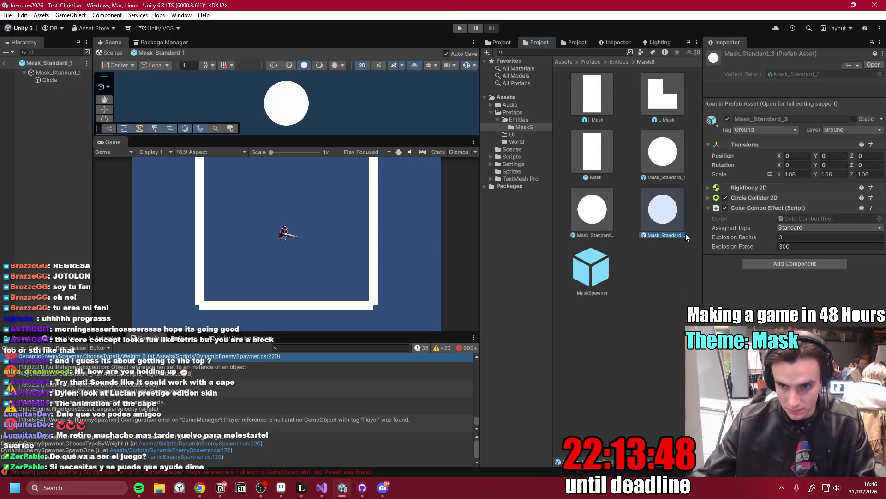
left_click(139, 488)
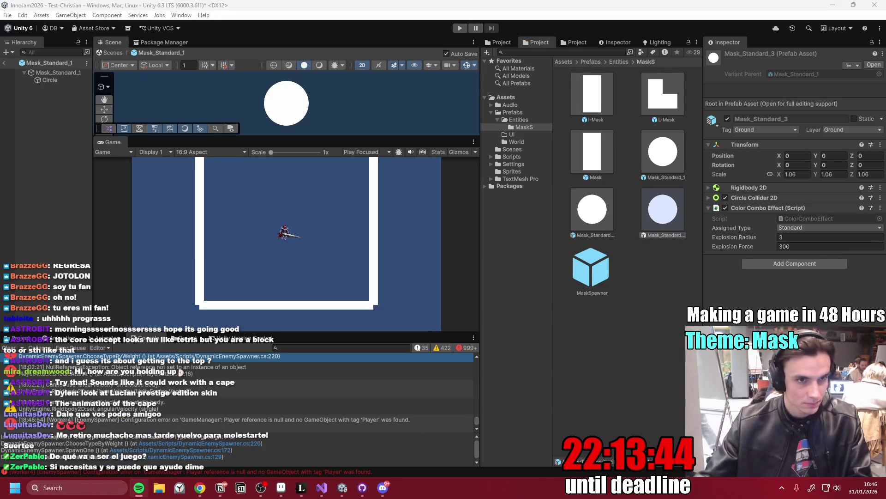
left_click(879, 273)
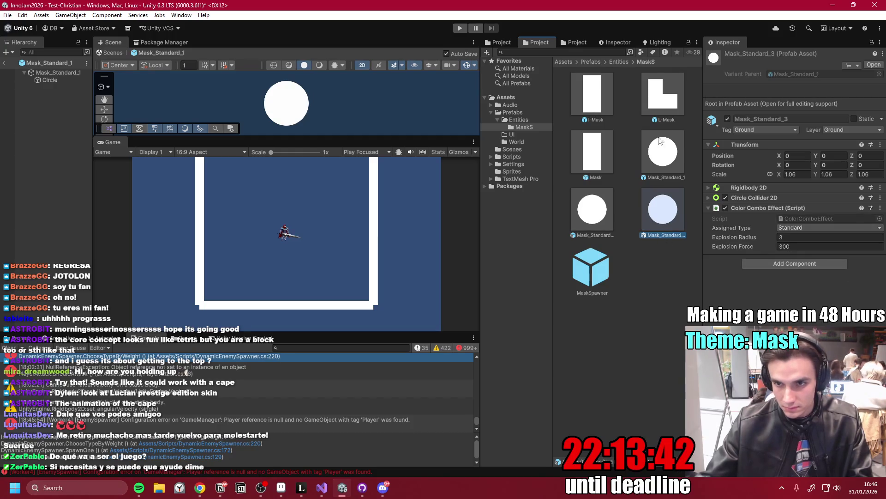
left_click(598, 208)
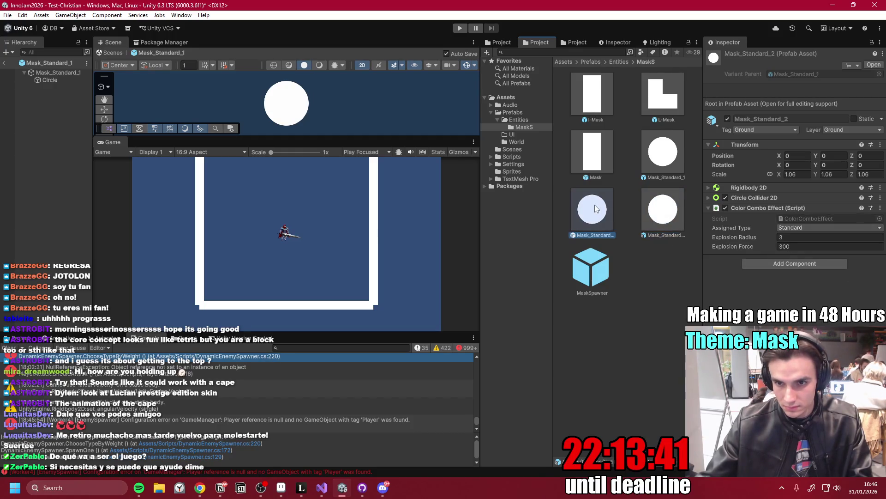
- Set the Mask_Standard_2 prefab's Transform scale to 1.5 and compare it with the other masks
double_click(663, 157)
left_click(805, 113)
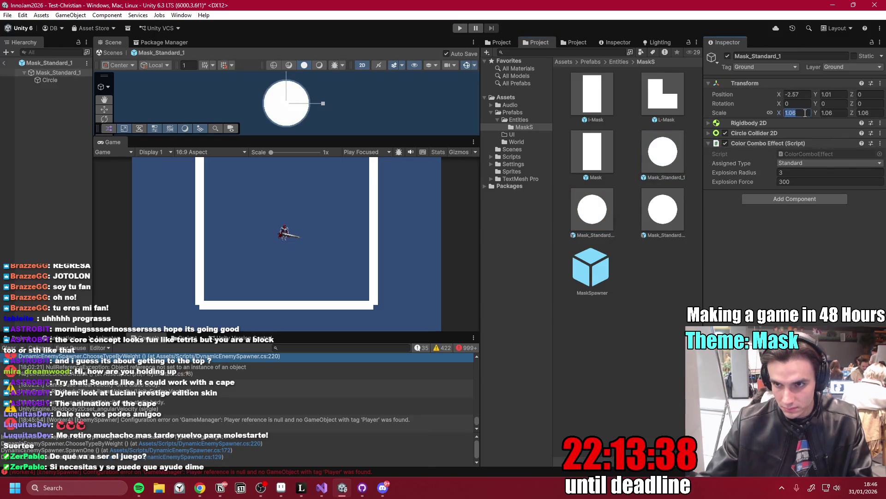
left_click(589, 213)
double_click(589, 223)
left_click(799, 136)
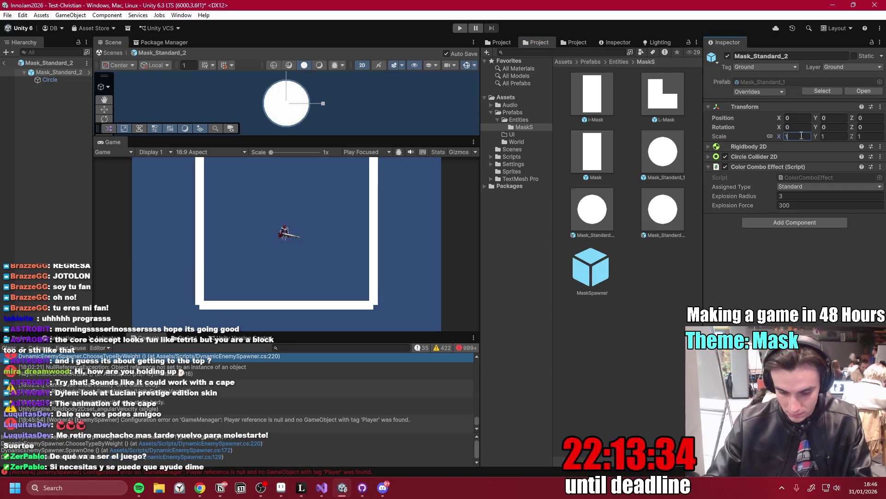
type("1.5")
double_click(651, 209)
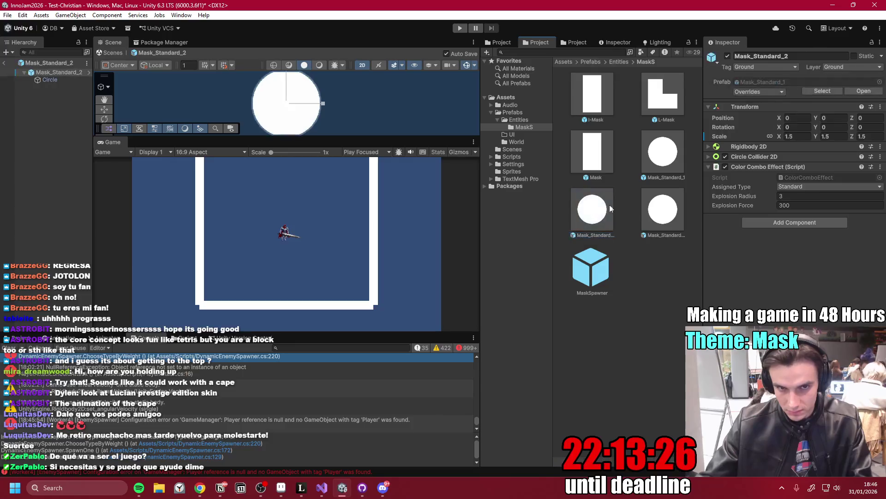
double_click(594, 209)
- Check Mask_Standard_3 and Mask_Standard_1, then duplicate all three Mask_Standard prefabs with Ctrl+D
left_click(663, 210)
double_click(663, 210)
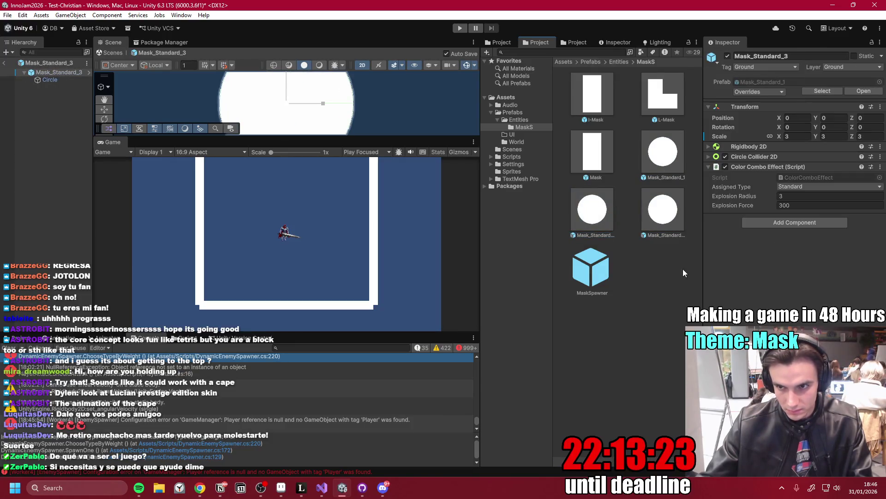
double_click(663, 152)
left_click(658, 148)
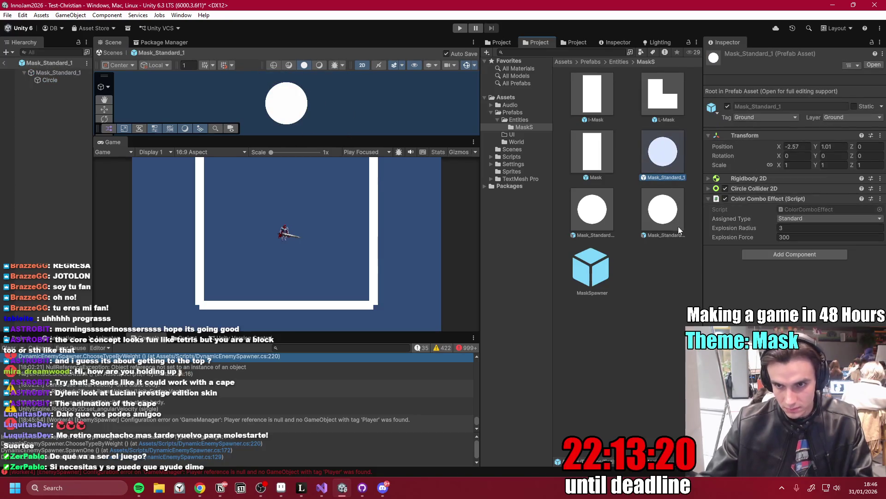
left_click(670, 218, "shift")
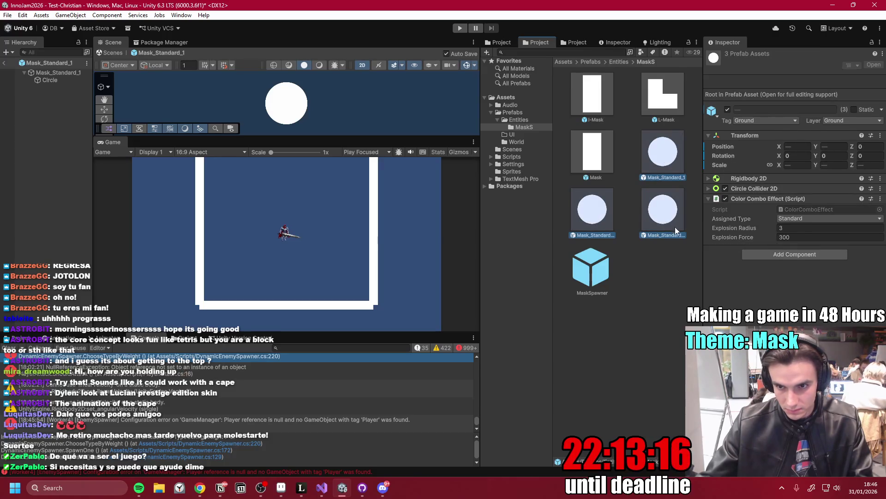
key("ctrl+d")
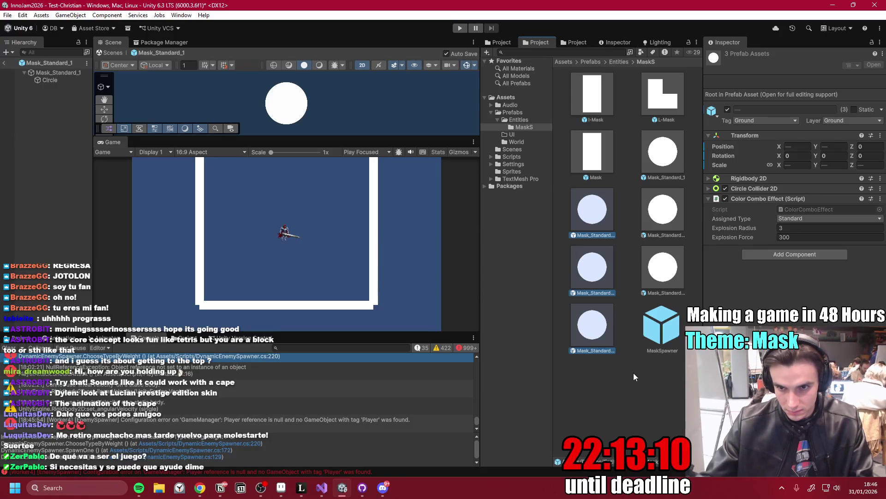
- Rename the copy Mask_Standard_1 1 to Mask_Sticky_1
scroll(633, 355, "down", 2)
scroll(632, 356, "down", 2)
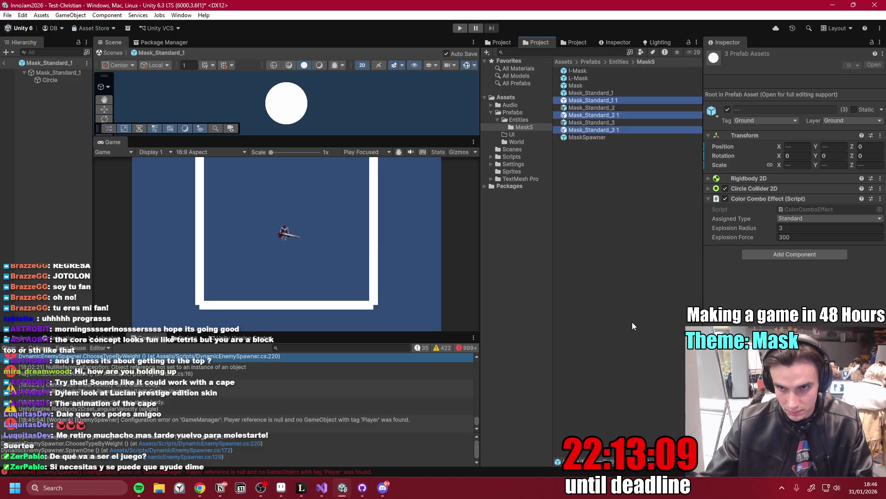
left_click(623, 103)
left_click(625, 101)
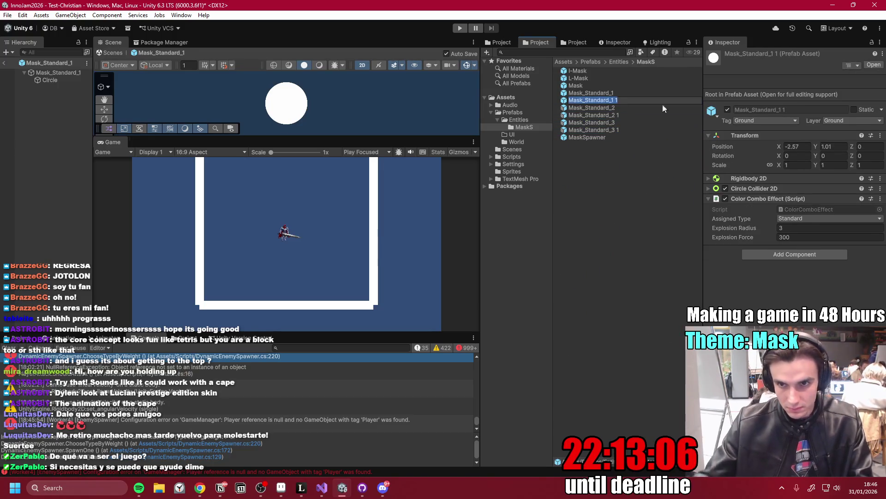
left_click(612, 100)
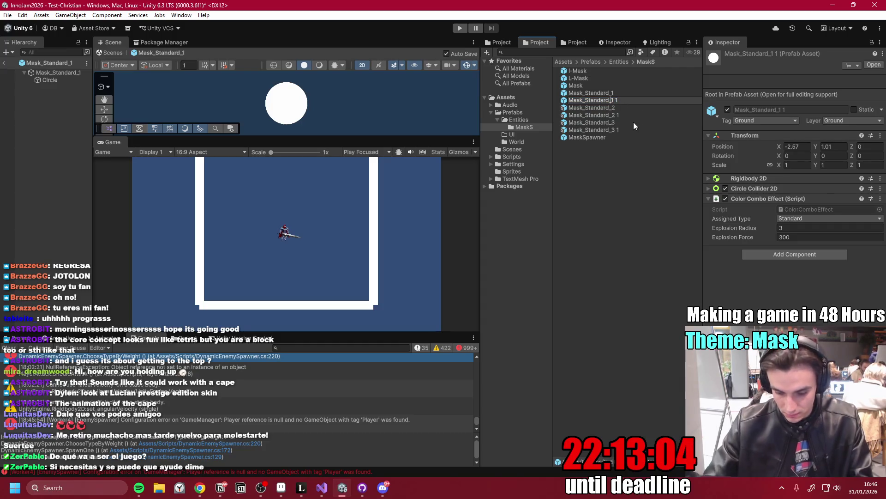
key("BackSpace")
key("BackSpace")
key("BackSpace")
key("BackSpace")
key("BackSpace")
type("ticky")
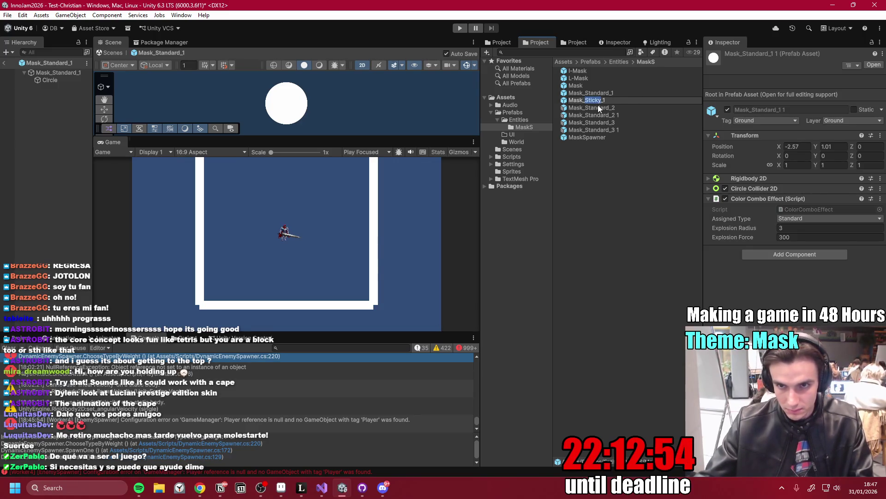
key("Return")
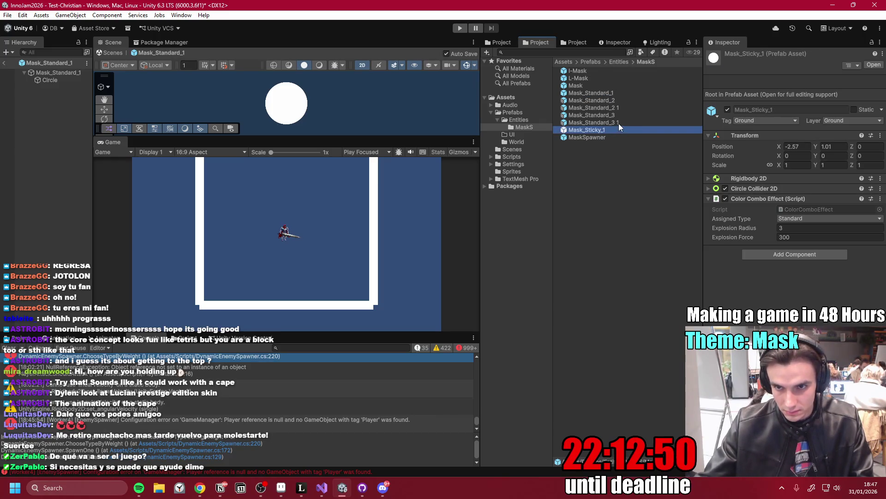
- Rename the copy Mask_Standard_2 1 to Mask_Sticky_2
left_click(627, 108)
key("F2")
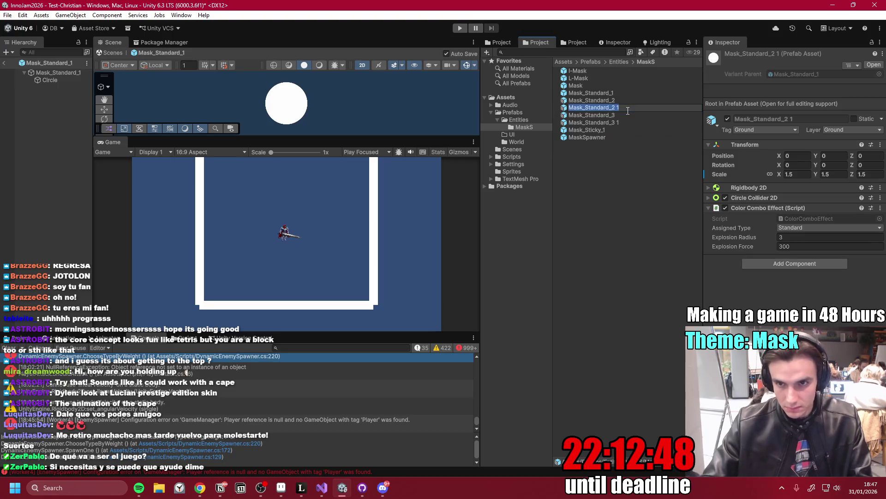
key("Right")
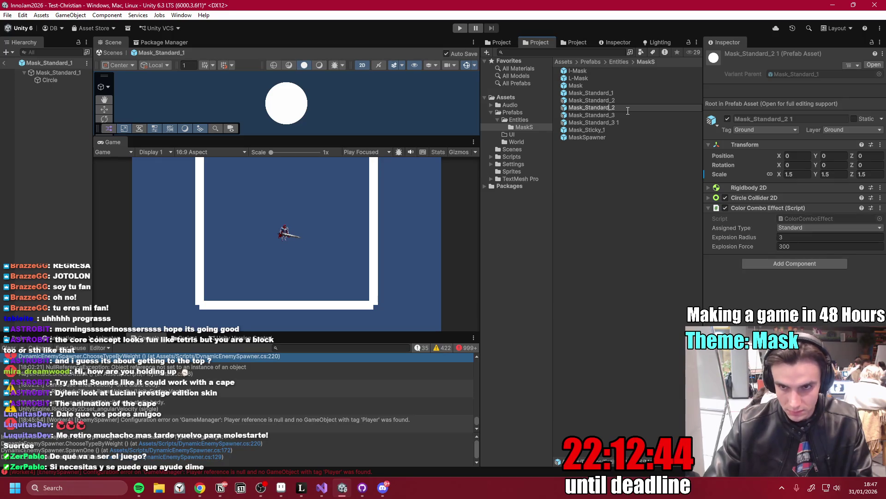
key("BackSpace")
key("BackSpace")
key("BackSpace")
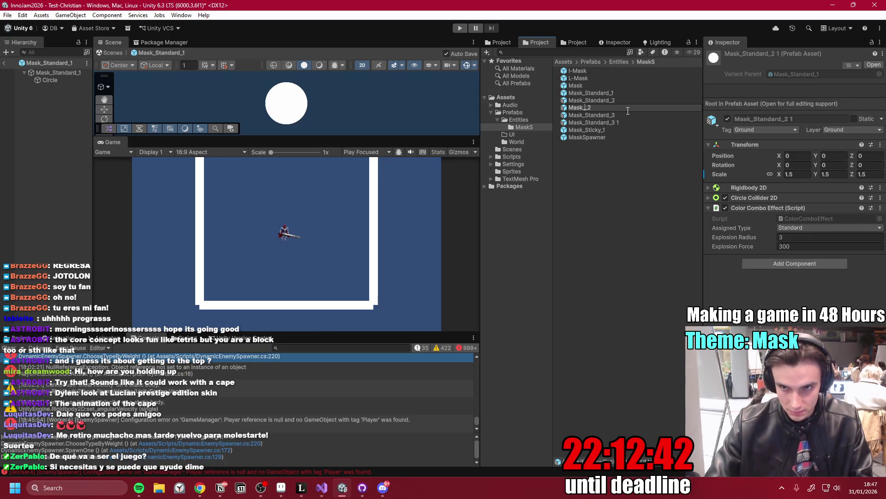
type("Sticky_")
key("Return")
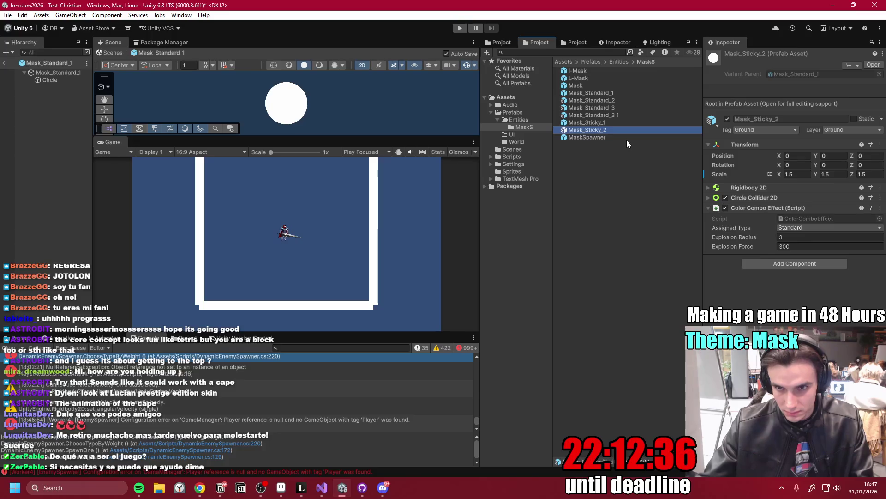
- Rename the copy Mask_Standard_3 1 to Mask_Sticky_3 and review the Sticky prefabs
left_click(622, 115)
left_click(621, 115)
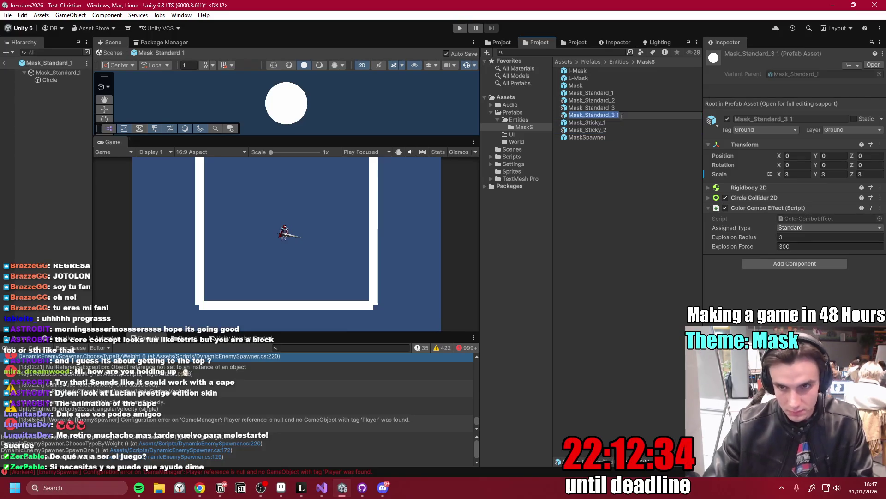
left_click(622, 116)
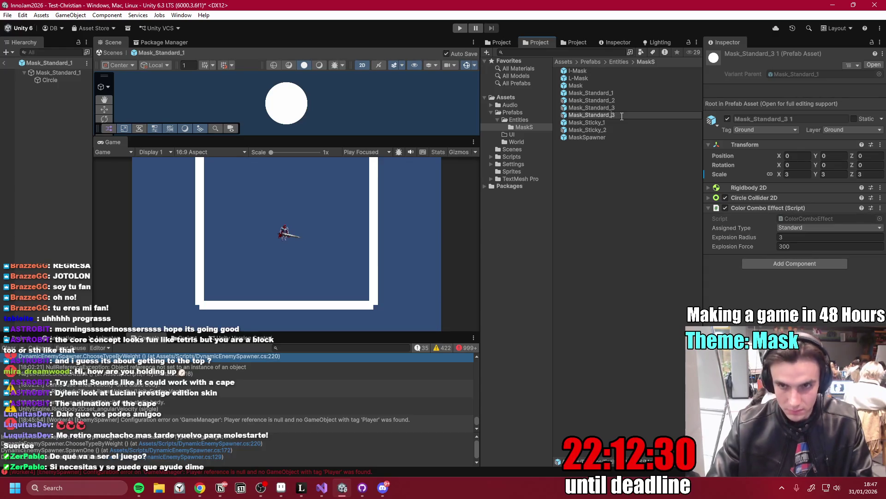
key("BackSpace")
key("BackSpace")
key("BackSpace")
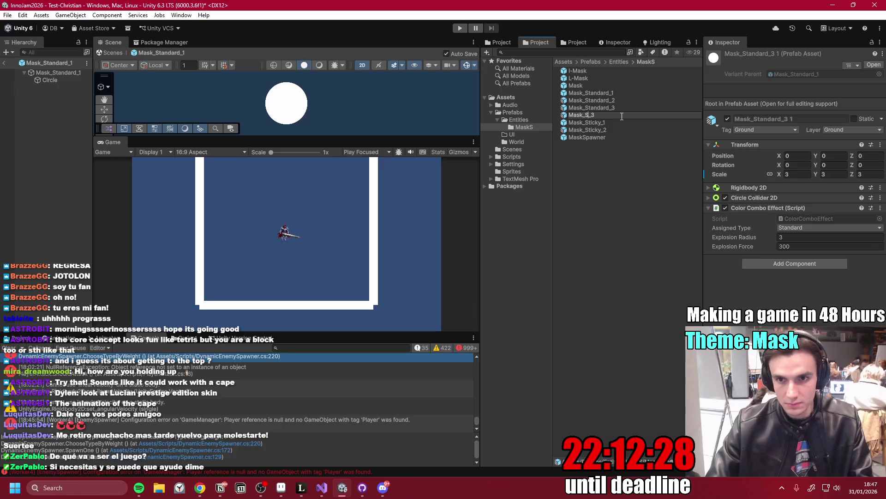
type("Sticky")
key("Return")
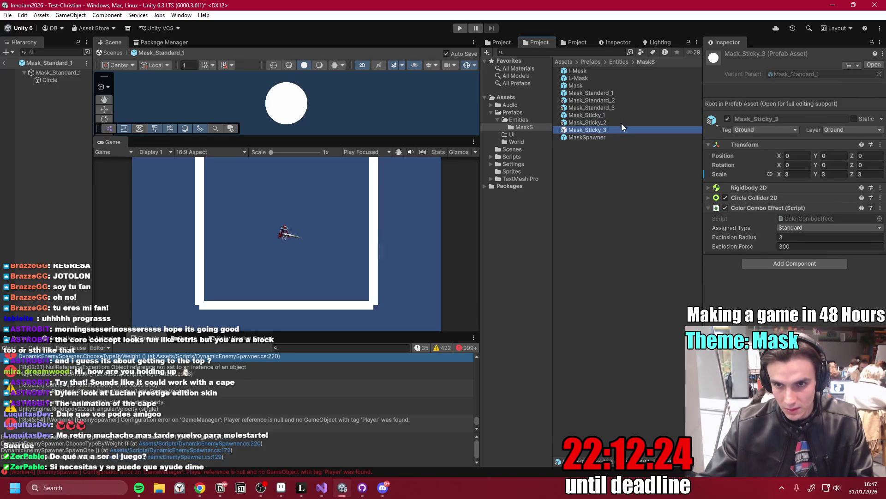
left_click(607, 121)
key("Up")
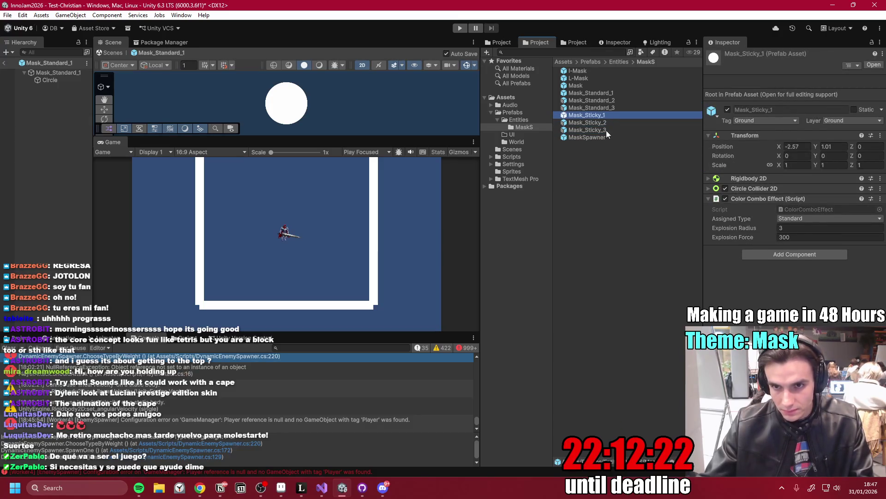
left_click(598, 159)
left_click(604, 123)
- Inspect the Mask_Standard prefabs' settings, including Mask_Standard_3's scale of 3
left_click(599, 154)
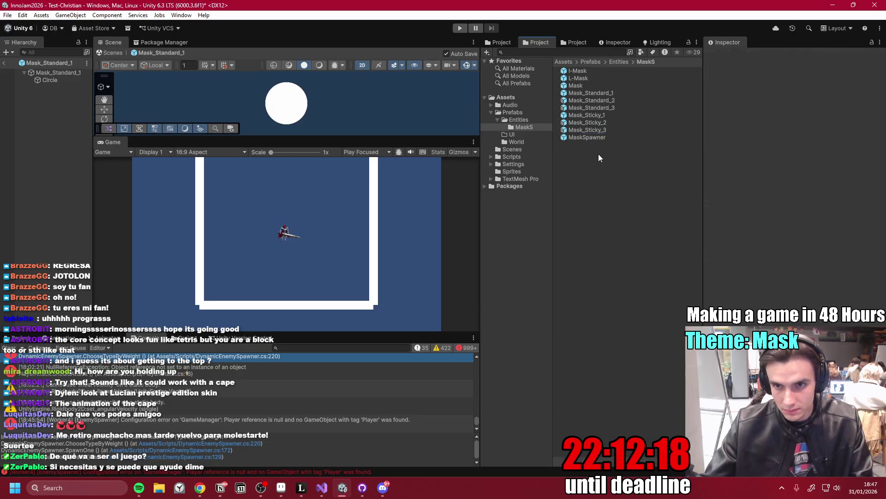
left_click(617, 93)
left_click(616, 99)
left_click(612, 108)
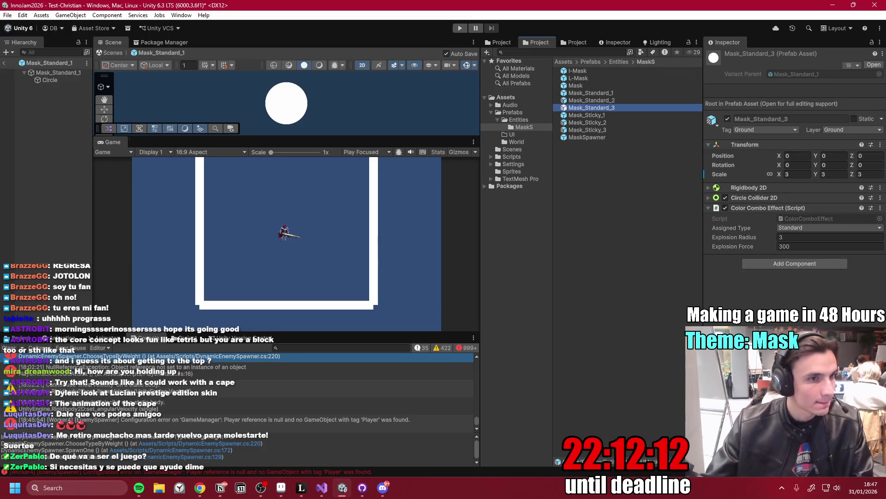
left_click(600, 161)
left_click(603, 115)
left_click(603, 132, "shift")
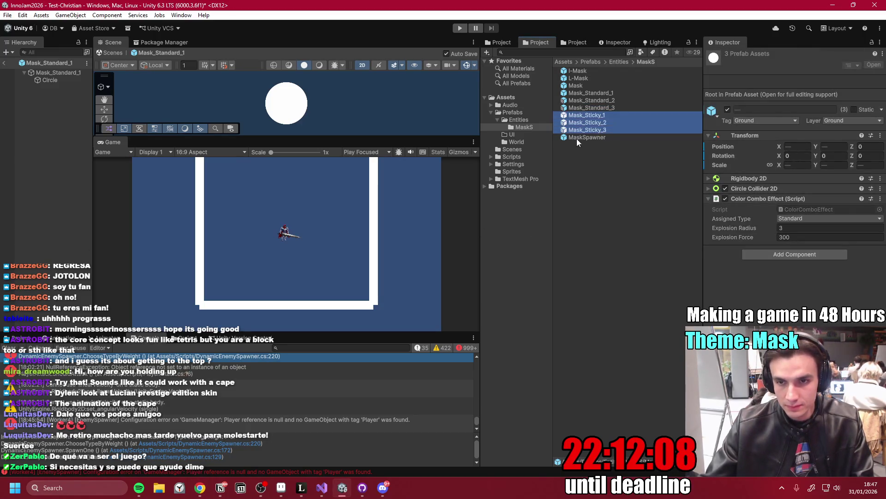
left_click(607, 167)
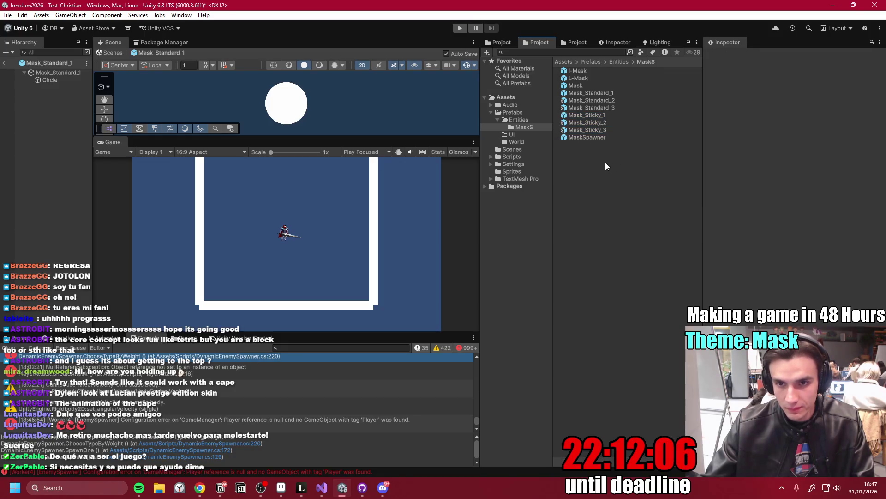
- Select Mask_Sticky_1 and set its Color Combo Effect Assigned Type to Sticky
left_click(582, 116)
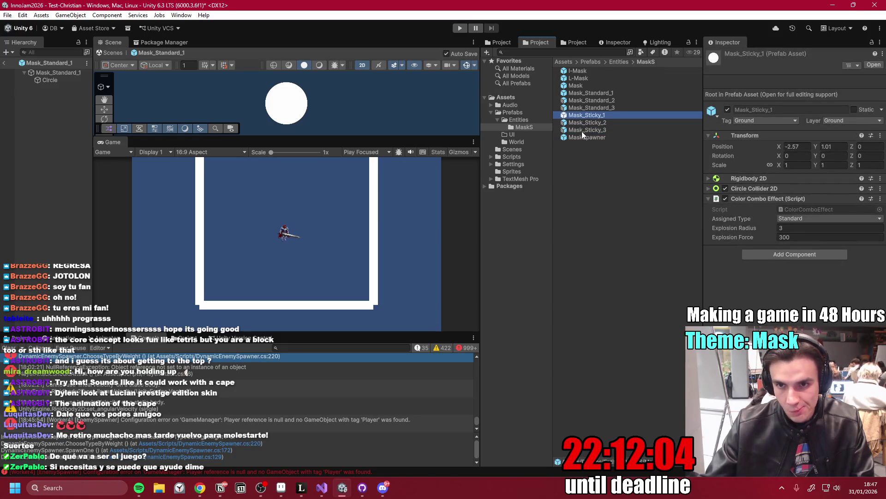
left_click(583, 131)
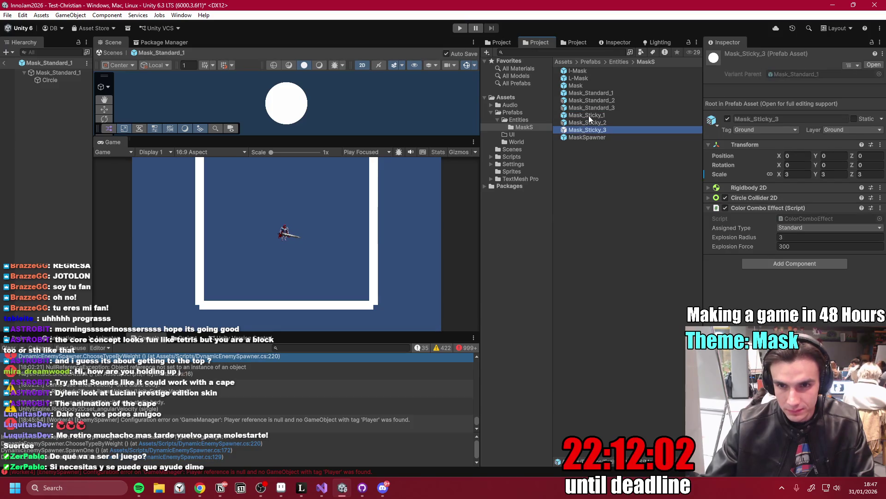
left_click(589, 115)
left_click(593, 130, "shift")
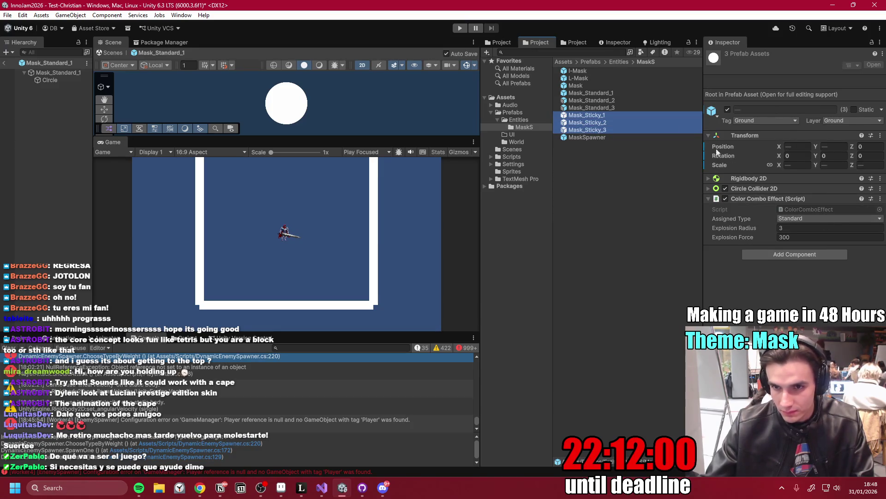
left_click(595, 115)
left_click(809, 218)
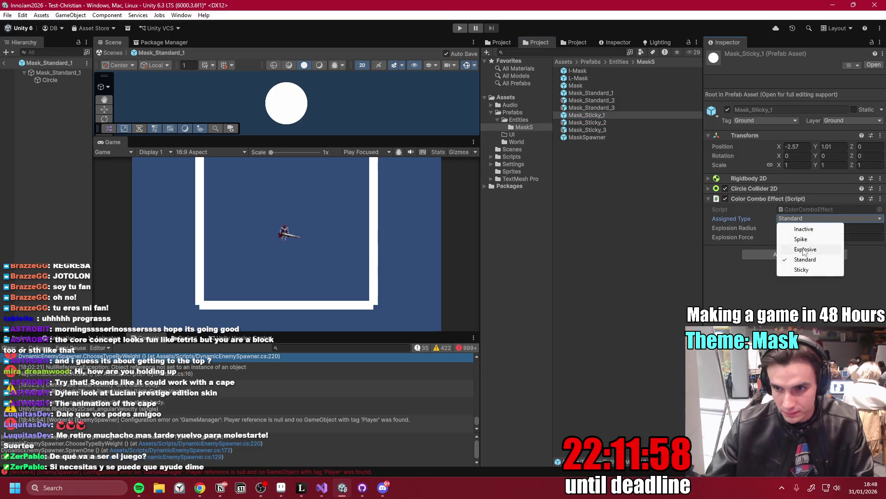
left_click(812, 270)
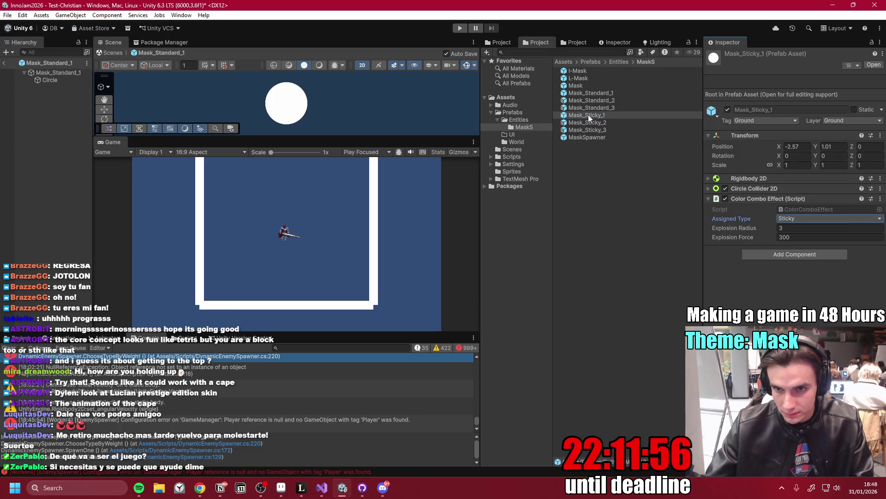
left_click(50, 80)
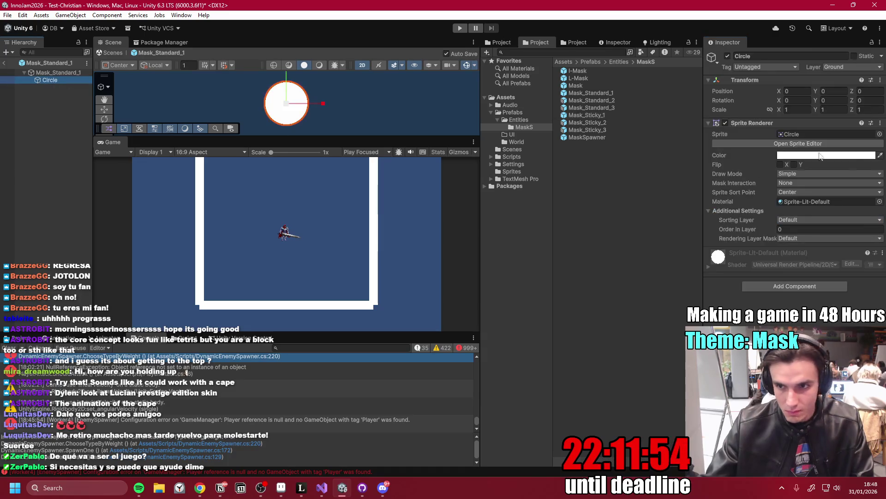
- Tint the open prefab's Circle a bright saturated yellow
left_click(845, 156)
left_click(858, 195)
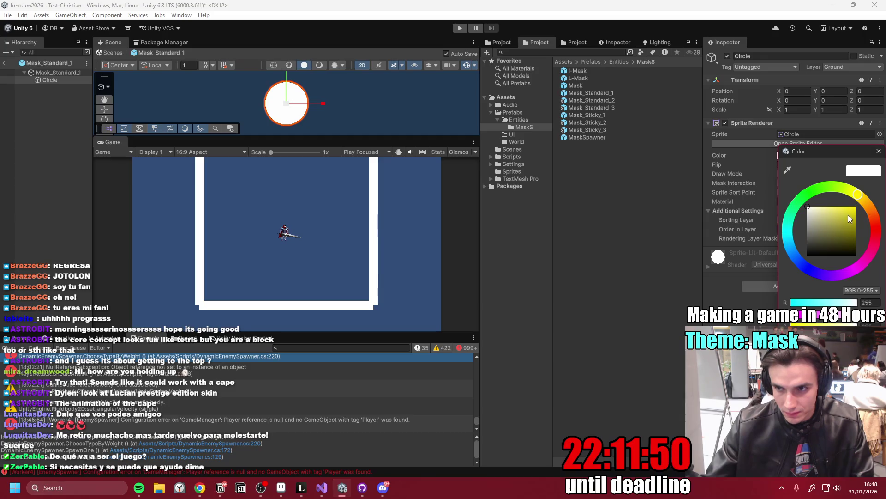
left_click_drag(846, 212, 876, 188)
left_click(879, 151)
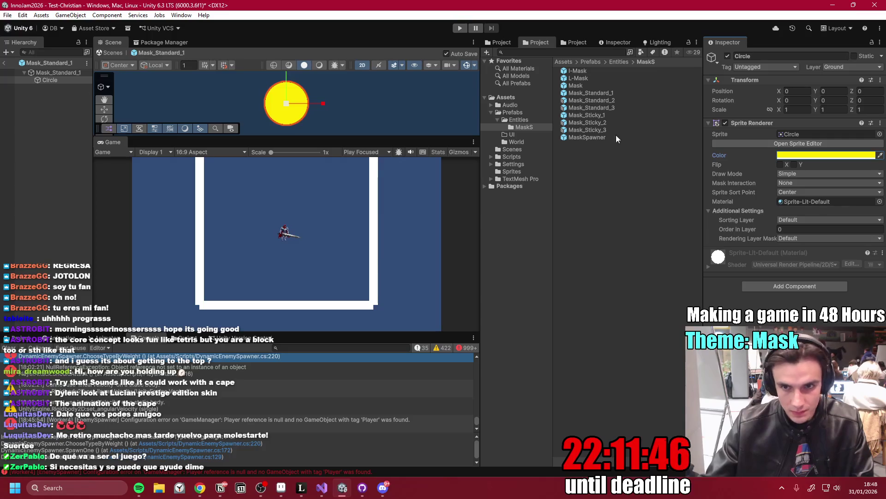
- Enlarge the Project thumbnails and widen the folder tree and assets area
scroll(612, 152, "up", 5, "ctrl")
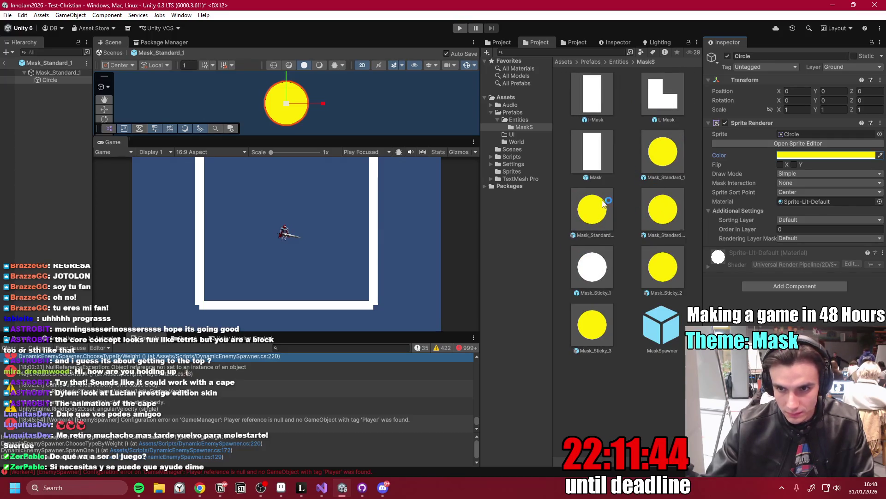
scroll(598, 165, "up", 3, "ctrl")
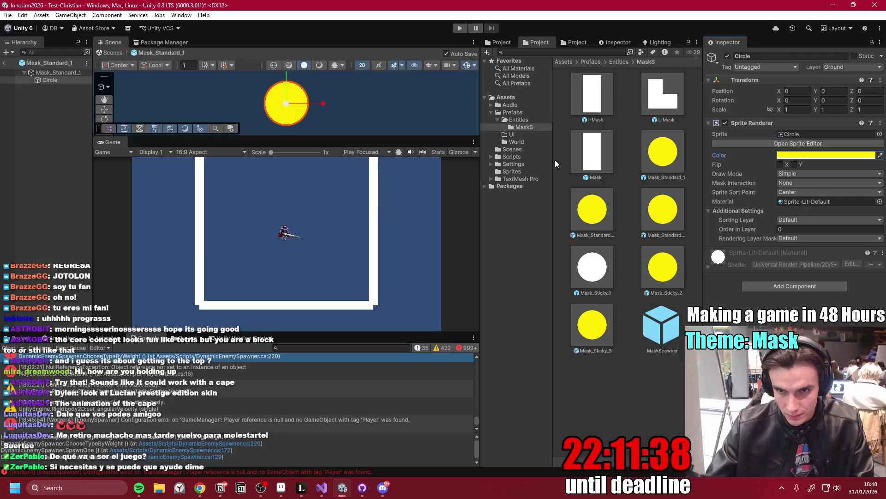
mouse_move(553, 162)
left_mouse_down()
mouse_move(585, 161)
mouse_move(578, 159)
left_mouse_up()
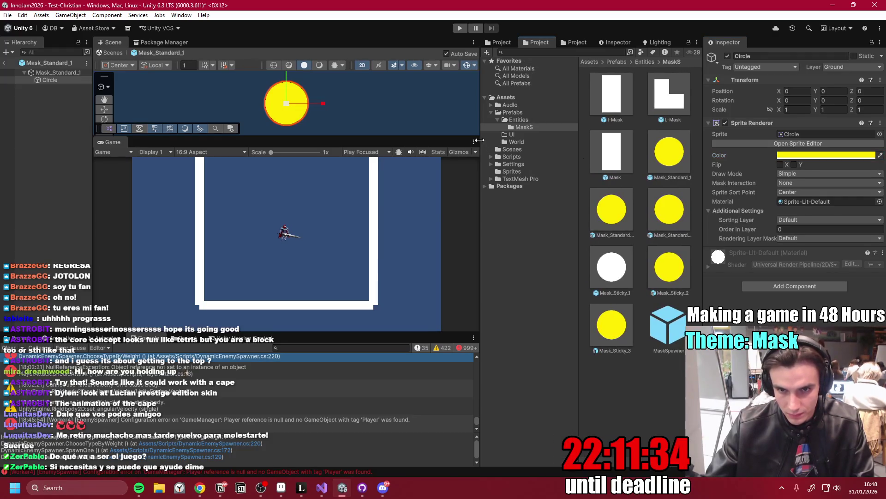
left_click_drag(482, 146, 433, 146)
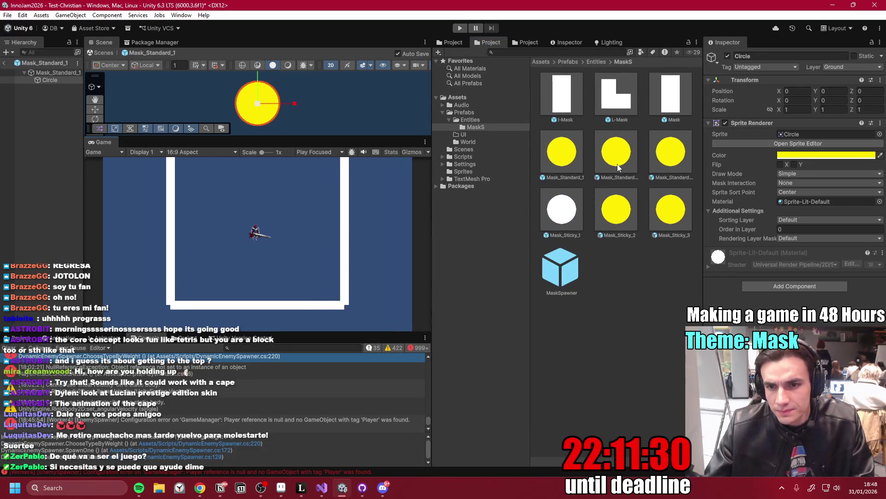
- Compare the mask prefabs and undo the yellow tint
left_click(618, 165)
left_click(564, 165)
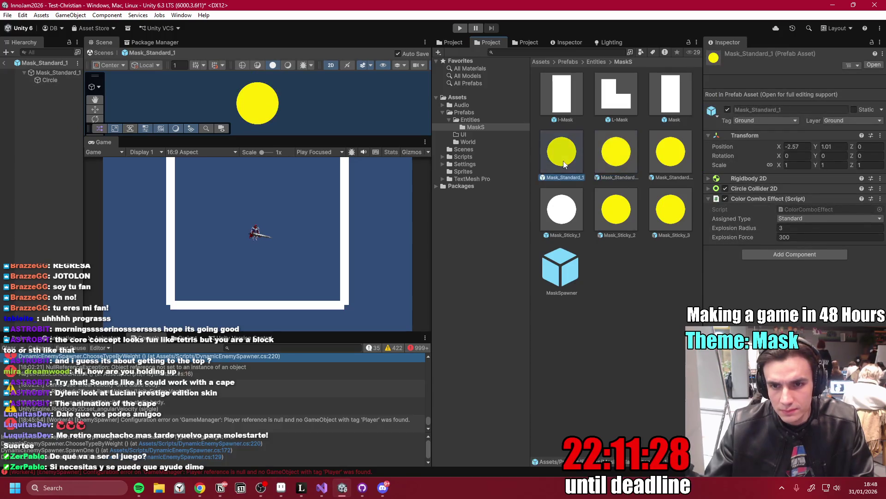
left_click(567, 219)
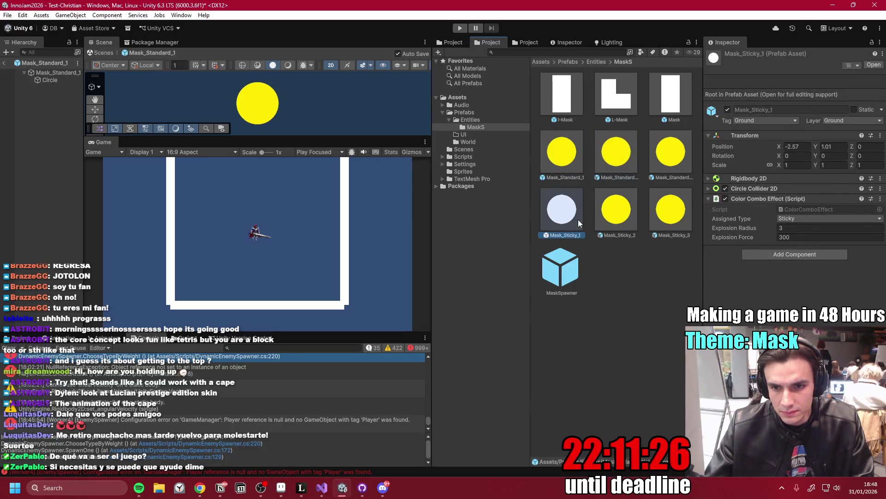
key("Up")
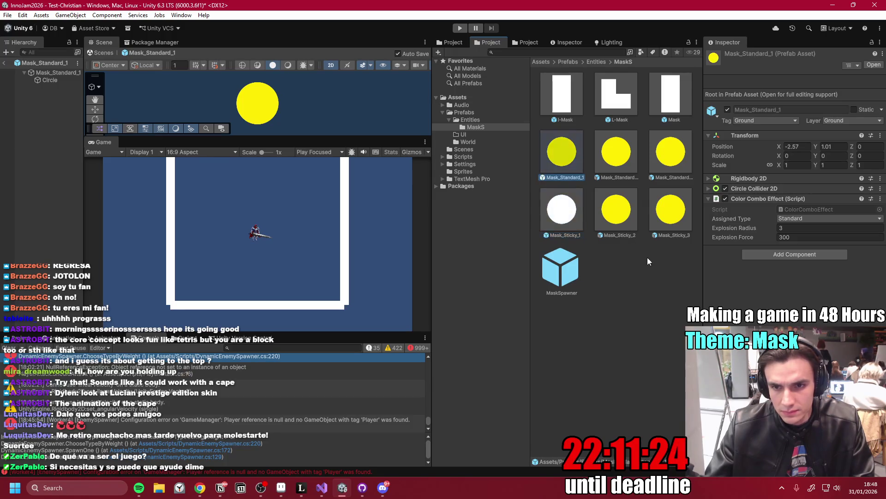
key("Right")
key("ctrl+z")
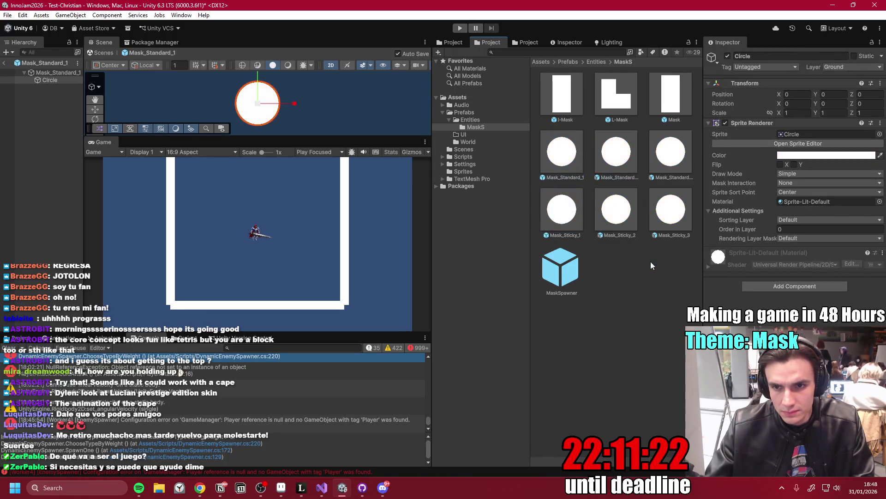
- Review the mask prefabs, then open Mask_Standard_3 in Prefab Mode and select its Circle
left_click(566, 162)
left_click(600, 162)
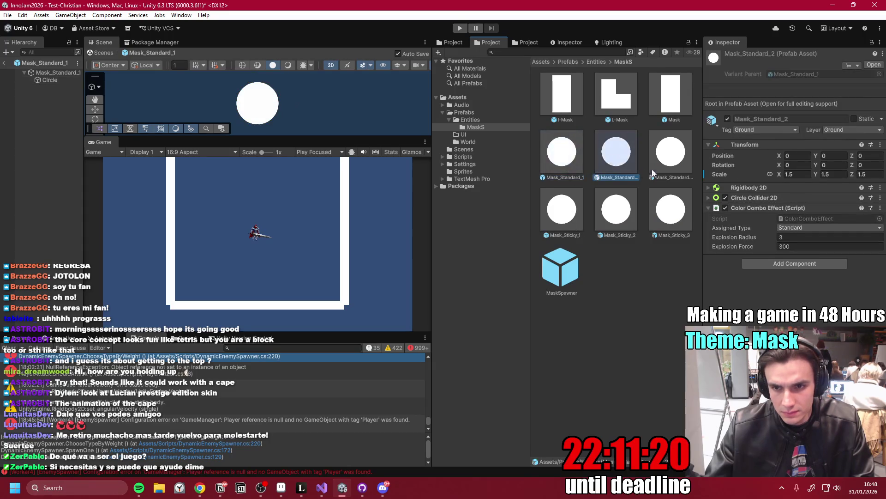
left_click(673, 156)
left_click(563, 215)
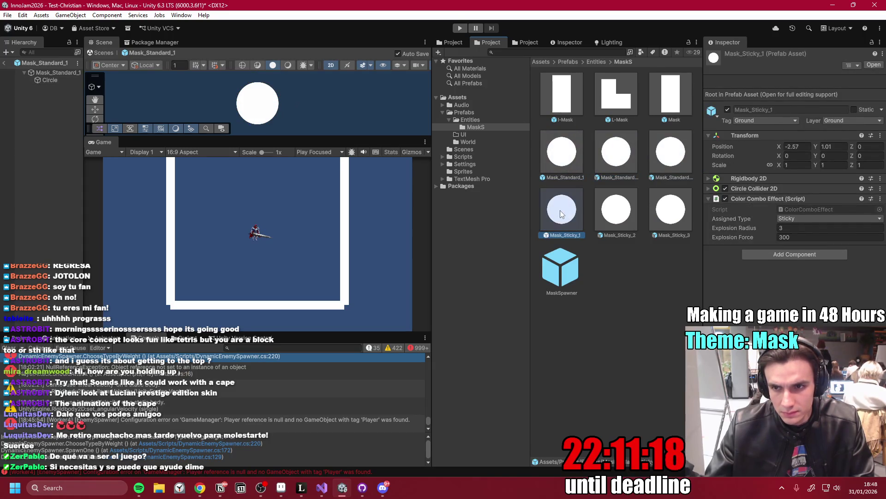
double_click(565, 159)
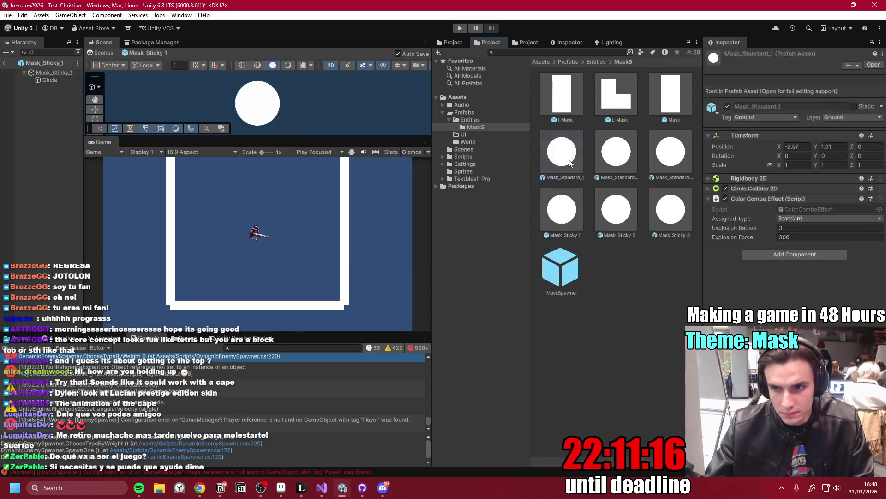
double_click(656, 157)
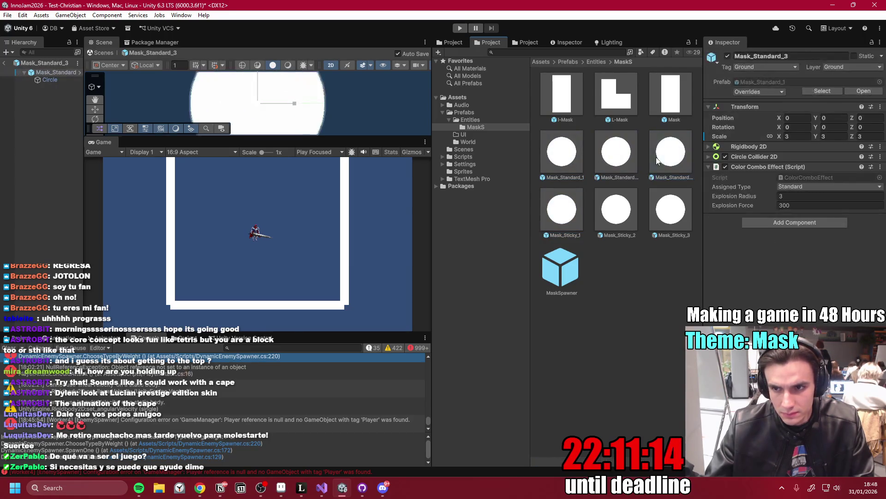
left_click(574, 224)
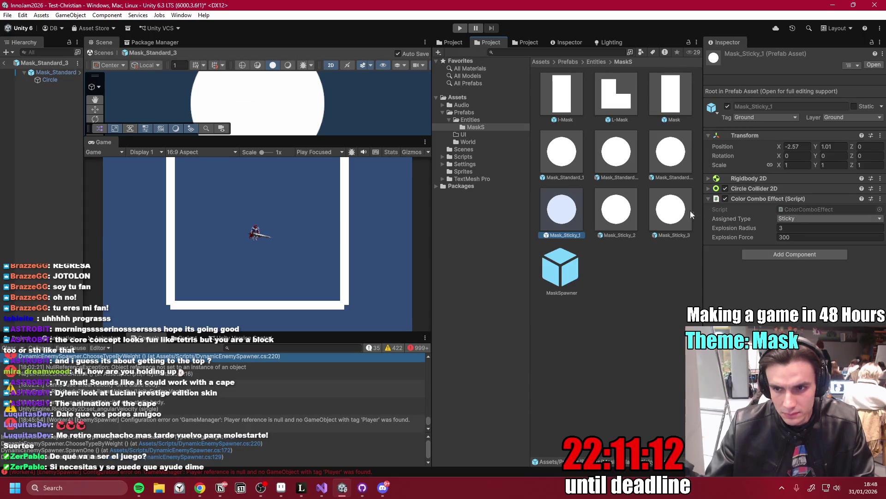
left_click(50, 80)
- Tint Mask_Standard_3's circle yellow, then review Mask_Standard_3 and Mask_Standard_2
left_click(828, 155)
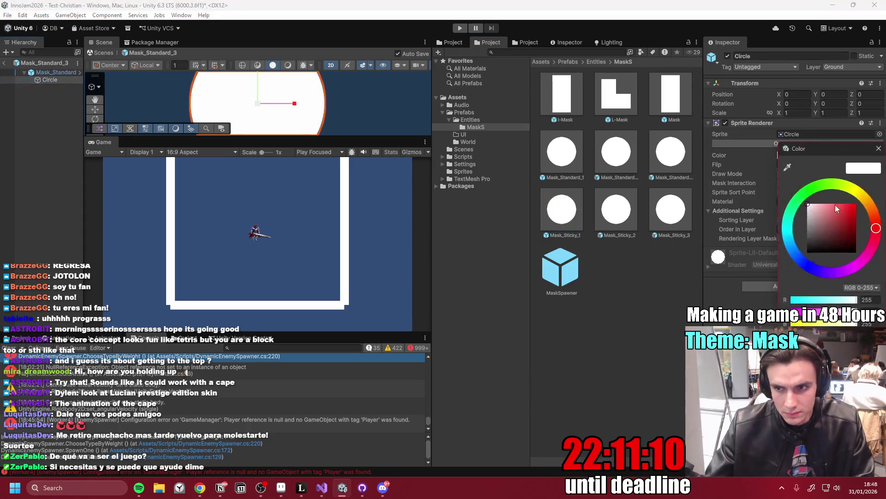
left_click_drag(867, 196, 857, 192)
left_click(849, 214)
left_click(848, 206)
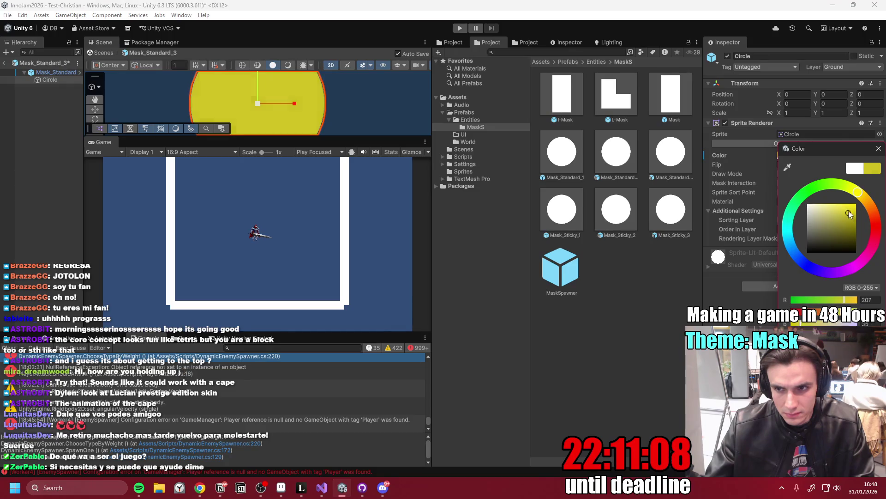
left_click(879, 150)
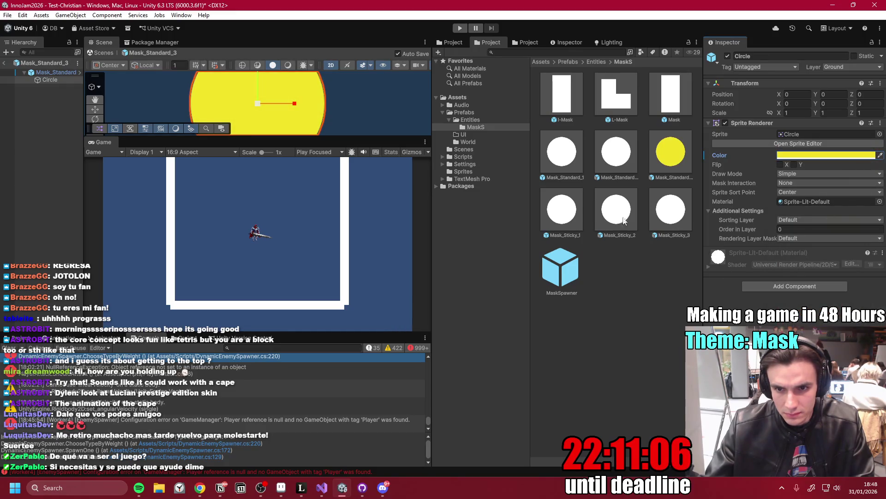
left_click(667, 159)
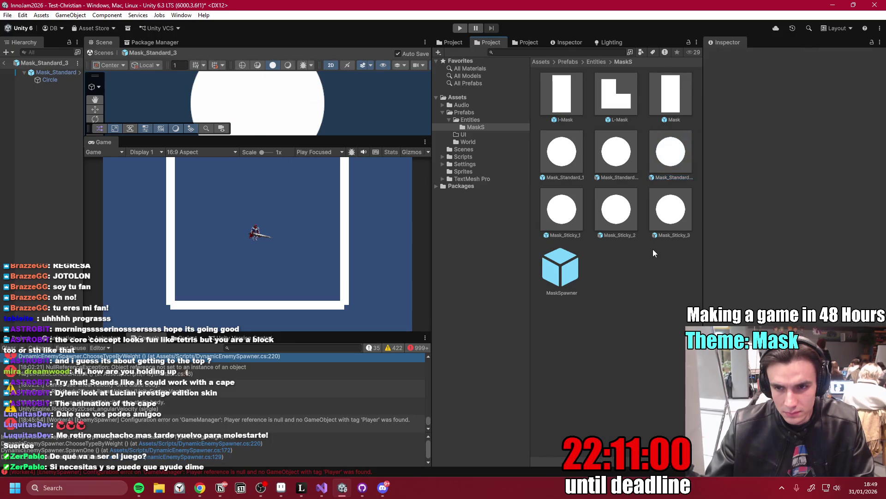
key("Left")
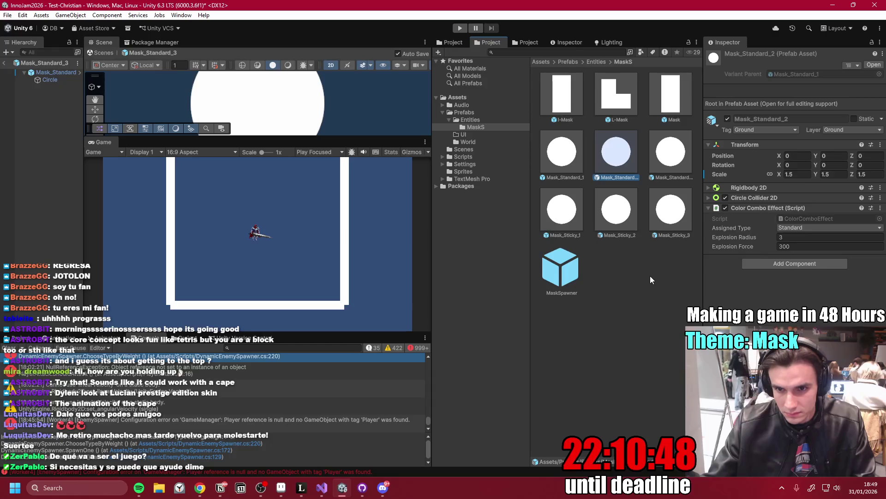
mouse_move(200, 488)
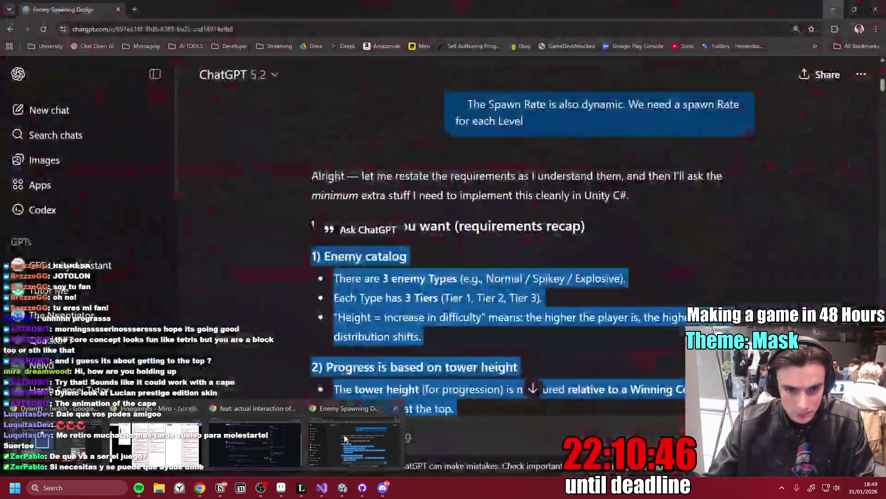
left_click(345, 438)
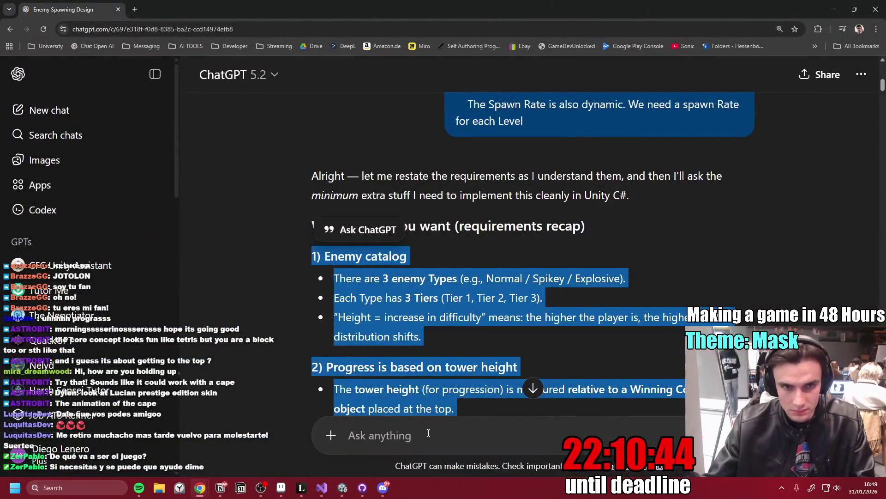
key("alt+Tab")
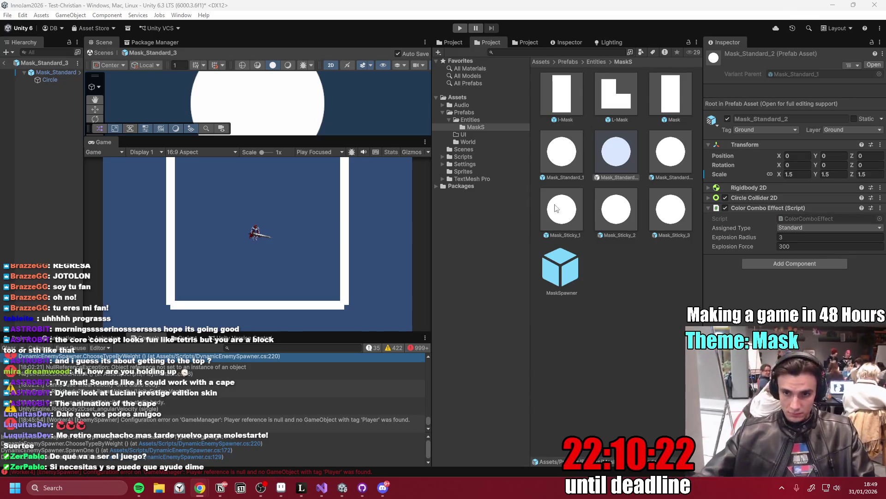
- Delete Mask_Standard_2 through Mask_Sticky_3, keeping Mask_Standard_1, and open Mask_Standard_1 for editing
left_click(670, 215, "shift")
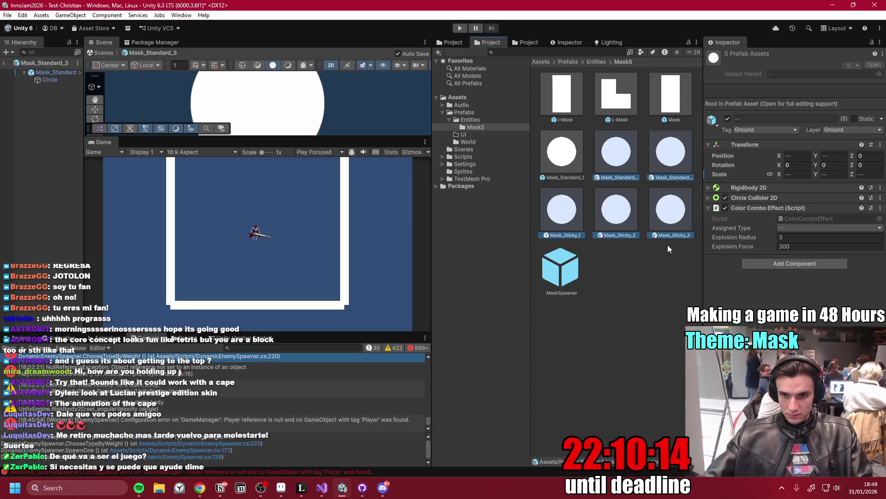
left_click(562, 152, "ctrl")
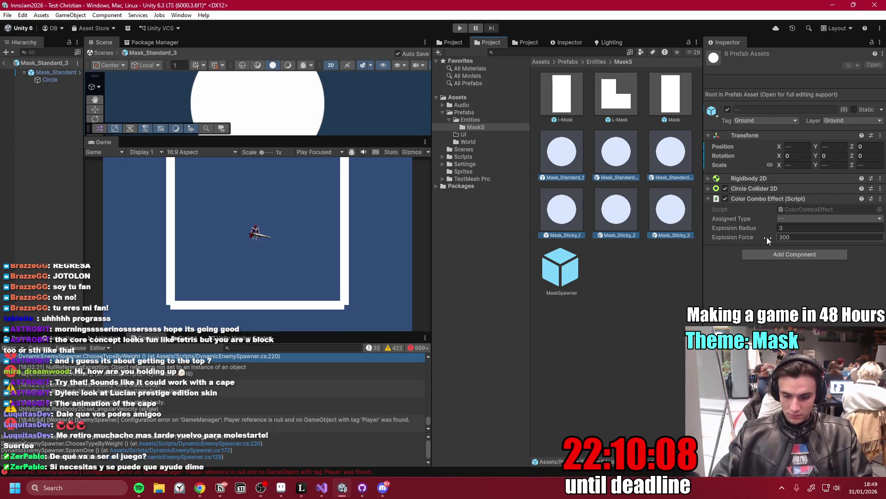
left_click(562, 153, "ctrl")
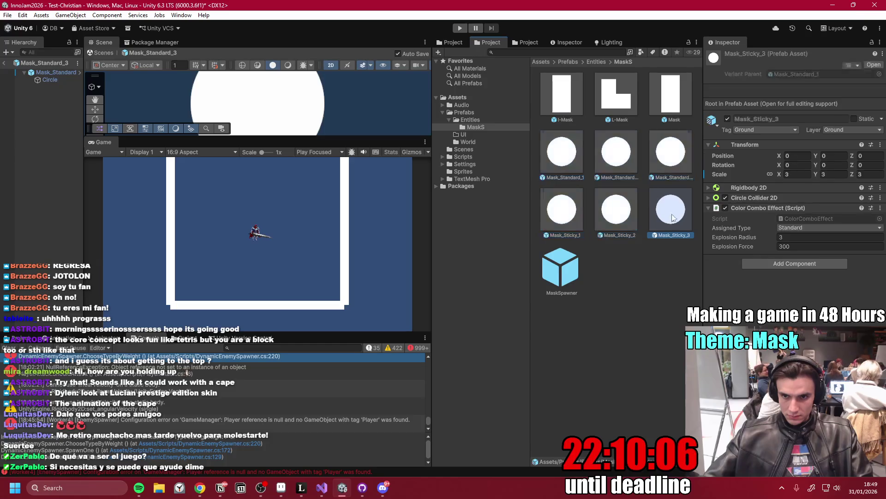
key("Delete")
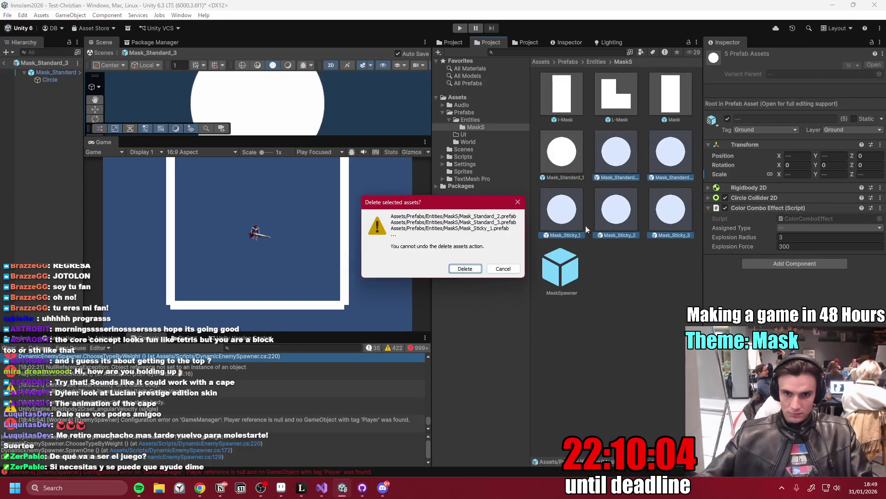
left_click(457, 266)
left_click(567, 164)
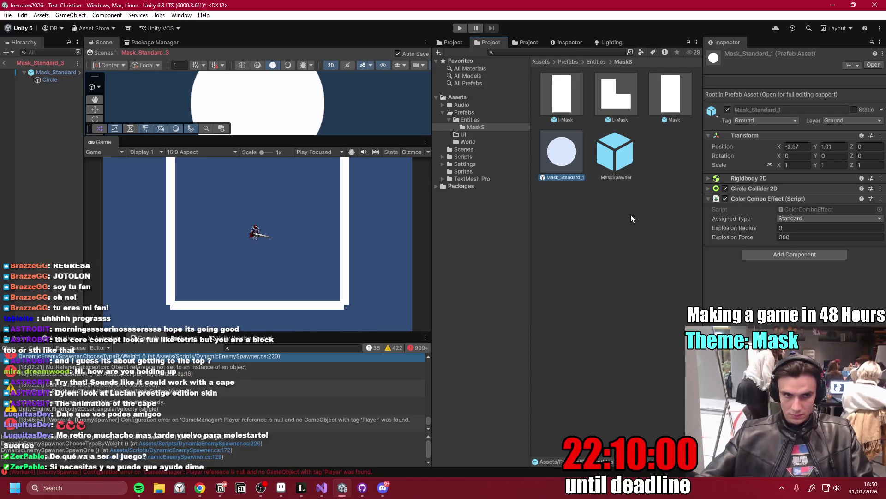
double_click(561, 156)
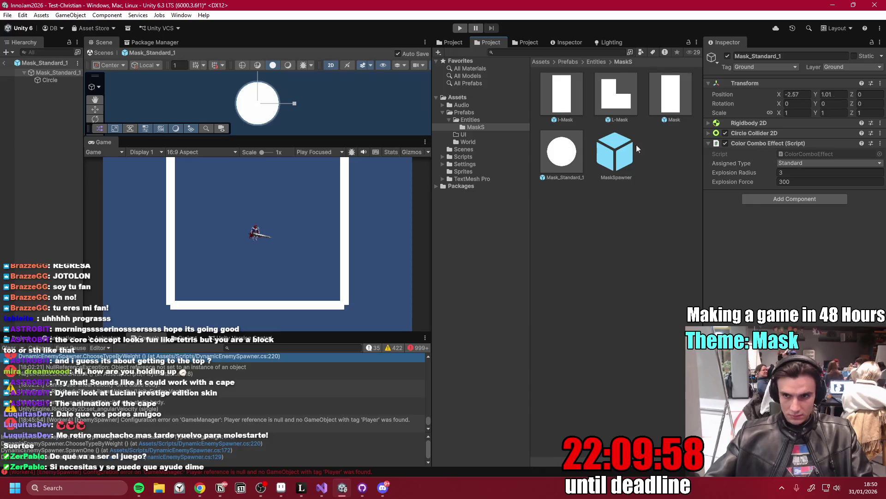
- Reset Mask_Standard_1's transform, then rename the prefab from Mask_Standard_1 to Mask_Master
left_click(881, 84)
left_click(820, 95)
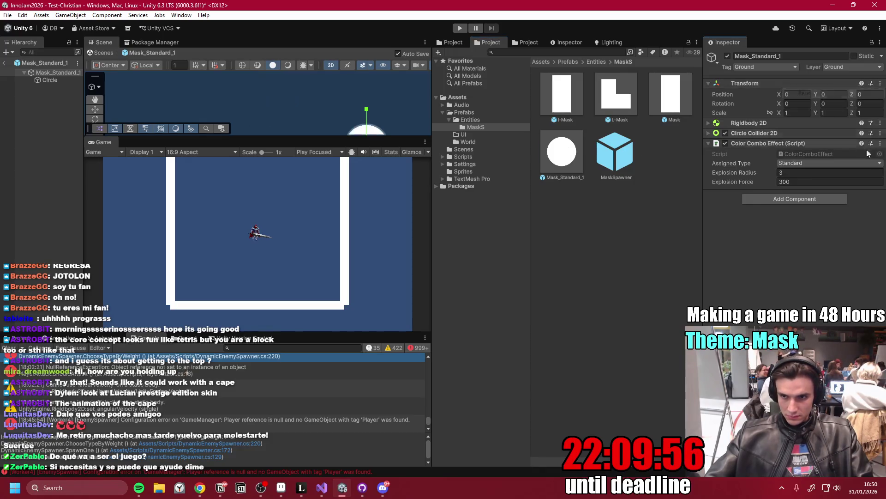
left_click(555, 163)
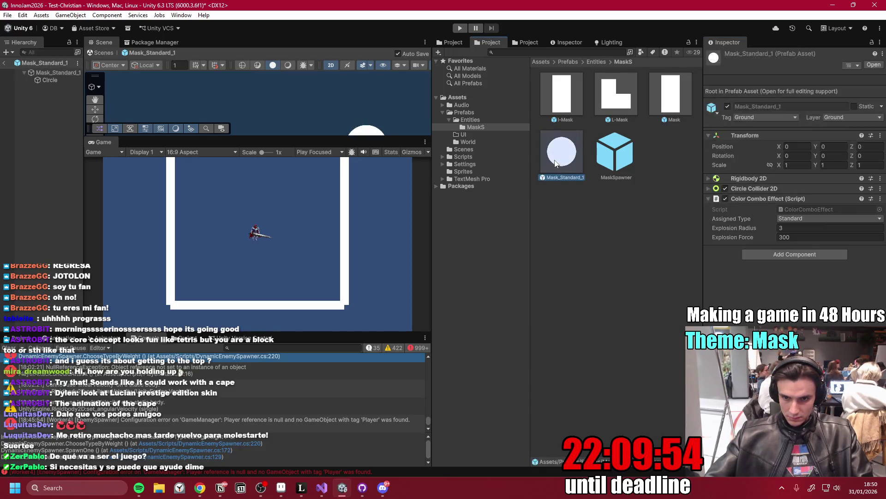
key("Right")
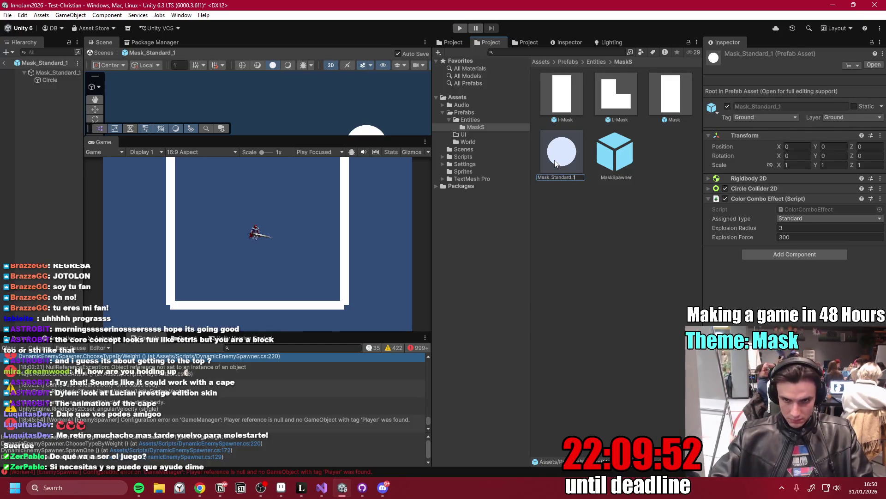
key("BackSpace")
key("BackSpace")
key("BackSpace")
type("Master")
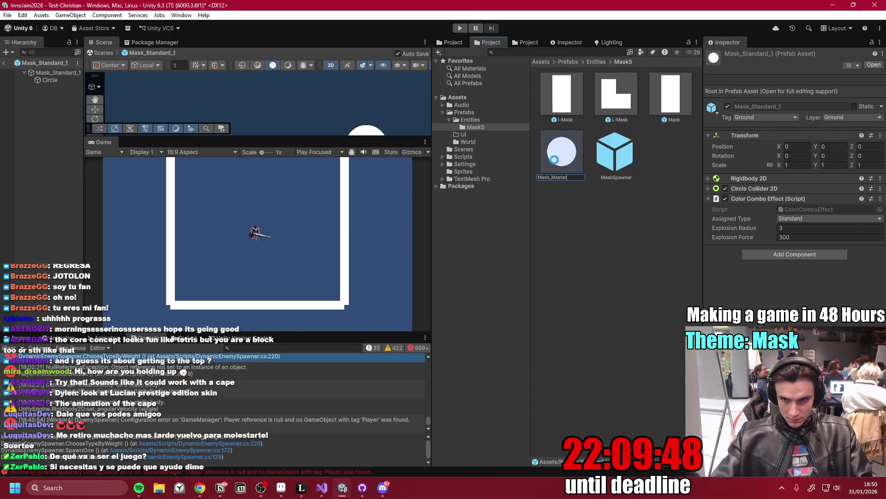
key("Return")
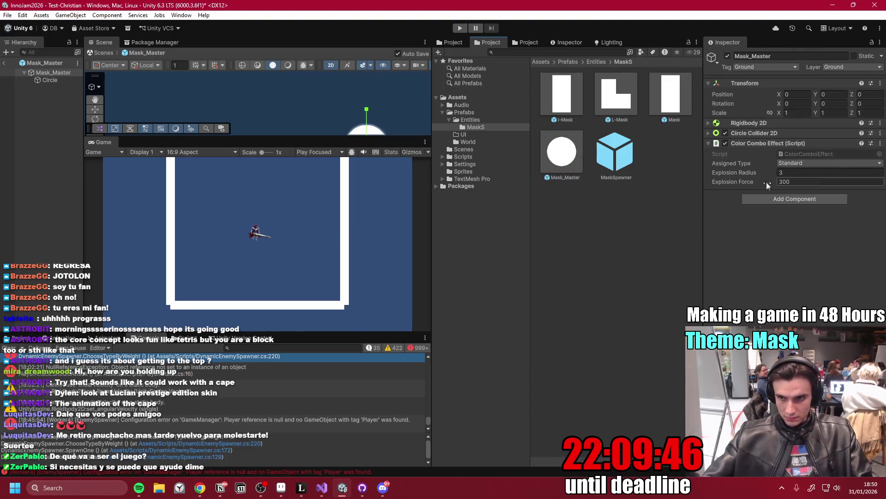
left_click(552, 159)
right_click(565, 157)
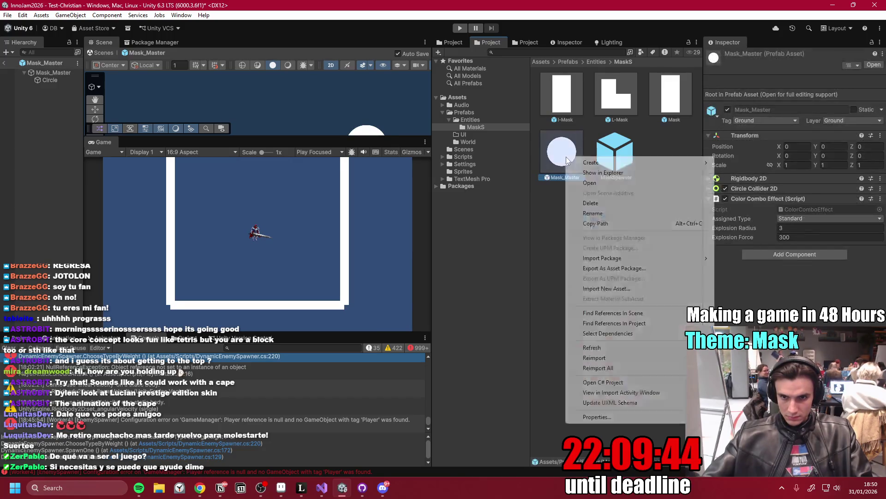
- Create a prefab variant of Mask_Master and rename it from 'Mask_Master Variant' to Mask_Standard
mouse_move(693, 162)
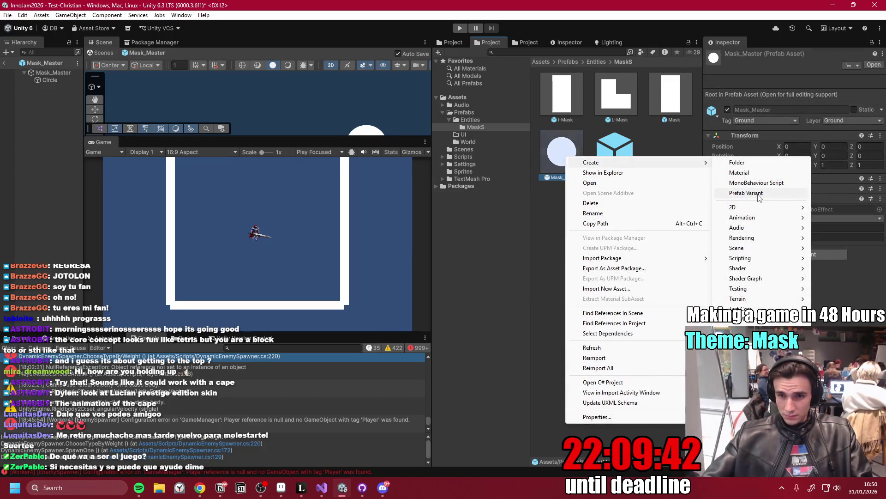
left_click(758, 194)
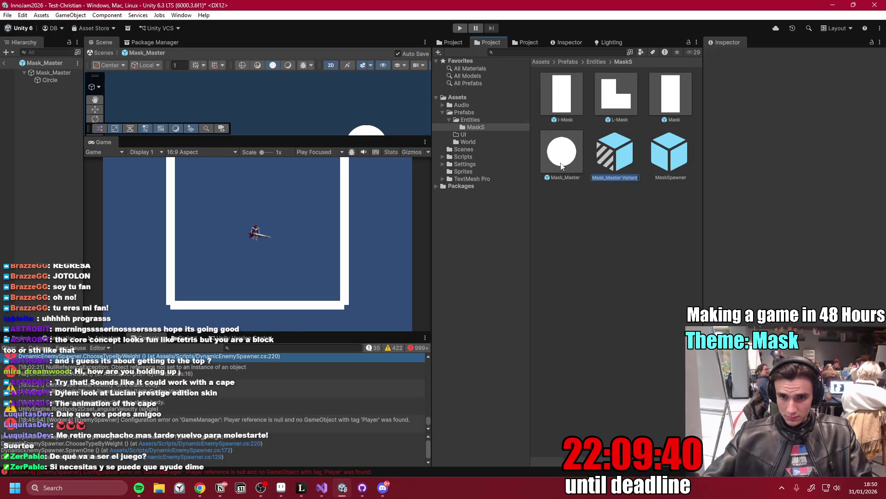
key("End")
left_click_drag(622, 177, 643, 180)
key("BackSpace")
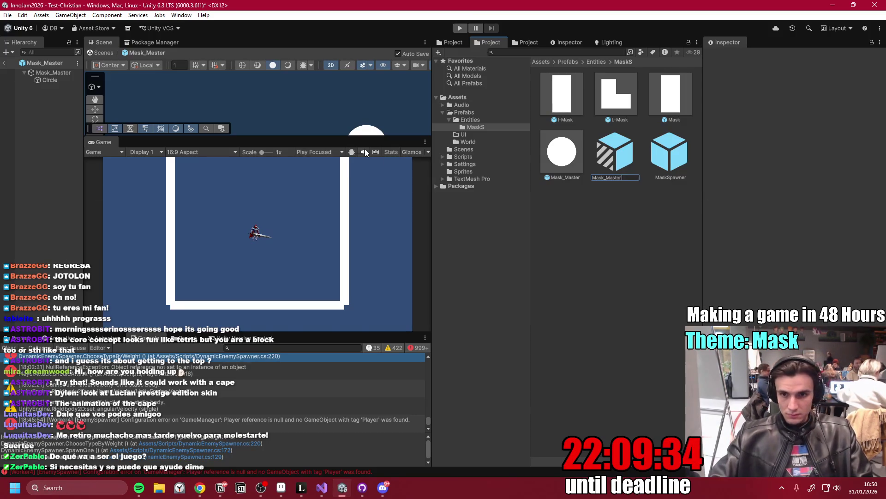
key("BackSpace")
key("BackSpace")
key("BackSpace")
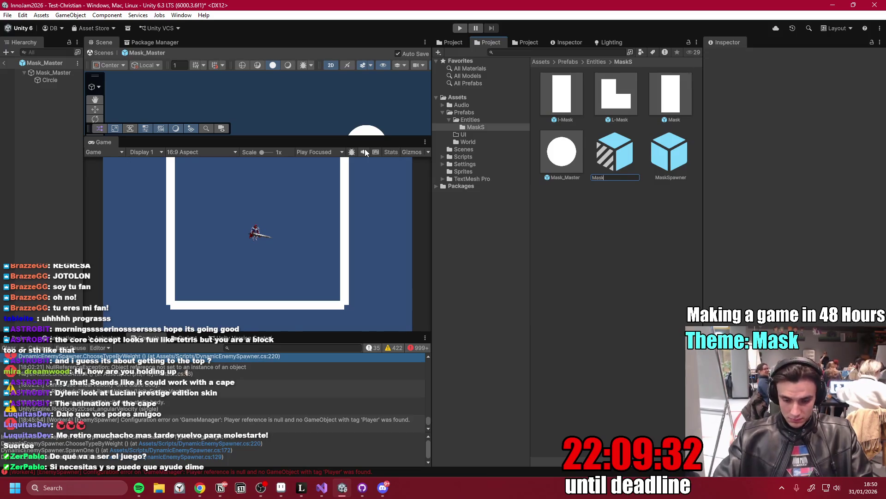
type("_Standard")
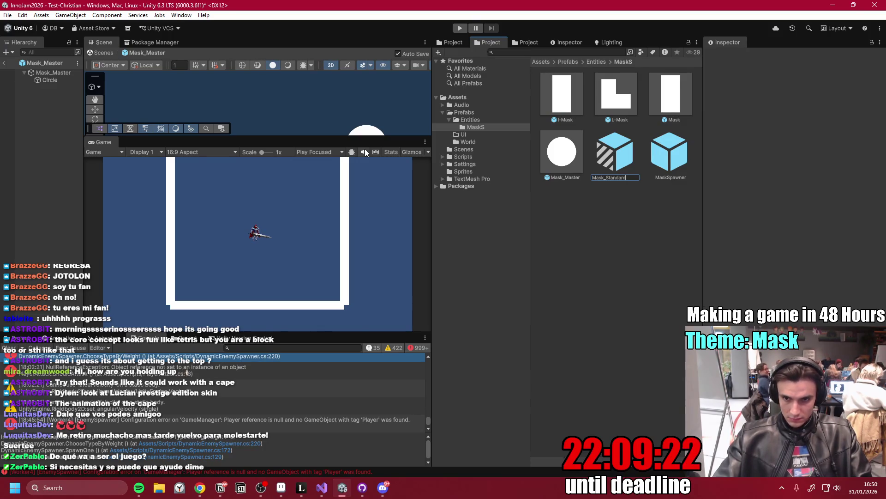
key("Return")
right_click(564, 156)
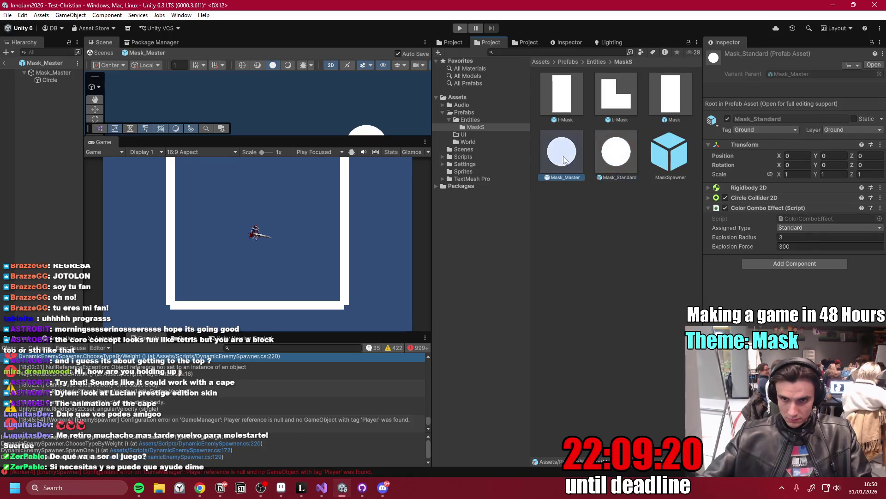
- Create another Mask_Master prefab variant named Mask_Sticky
mouse_move(637, 163)
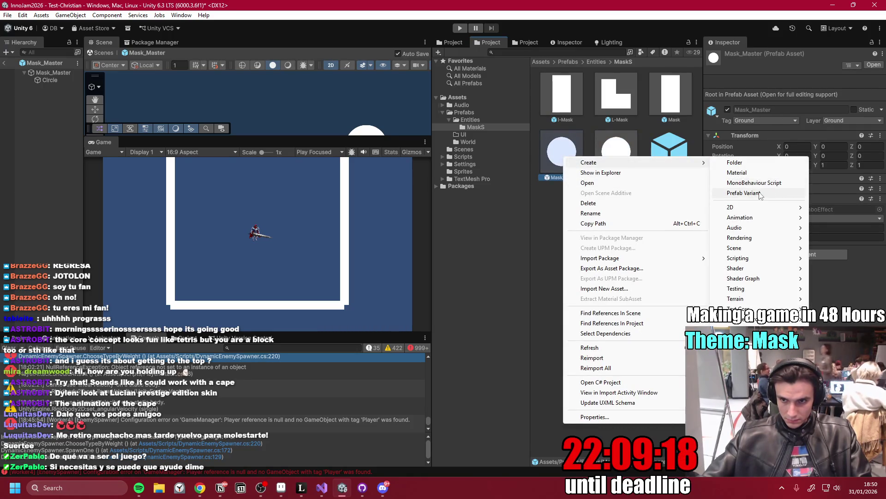
left_click(754, 193)
double_click(632, 178)
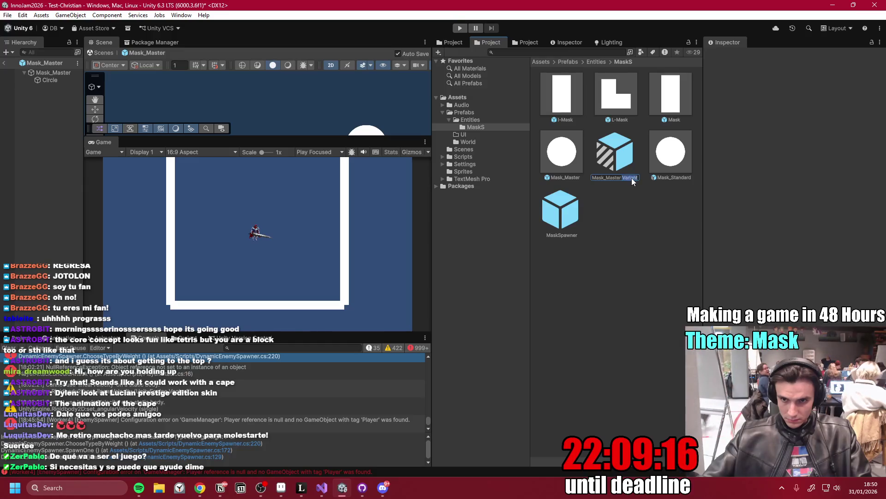
key("BackSpace")
key("BackSpace")
key("BackSpace")
key("BackSpace")
key("BackSpace")
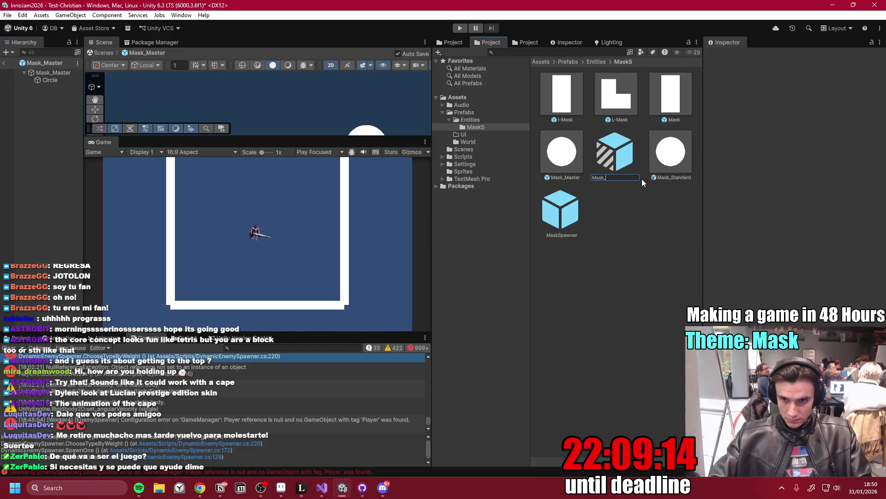
type("St")
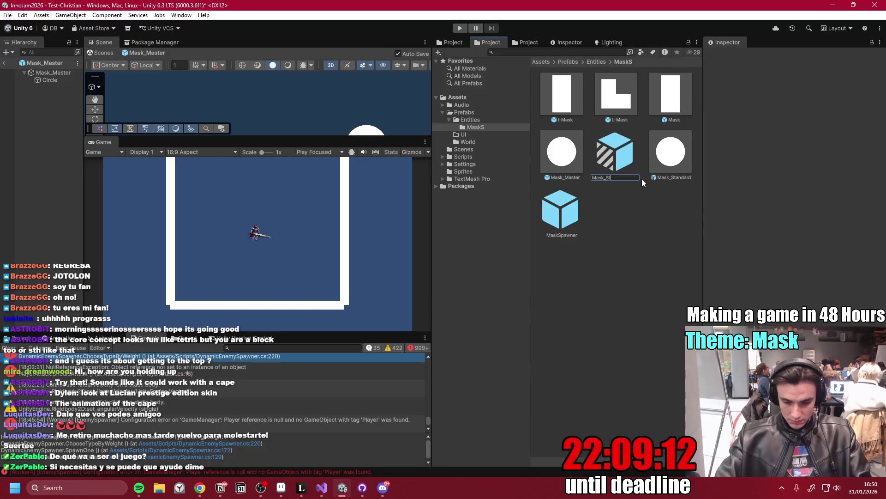
type("icky")
key("Return")
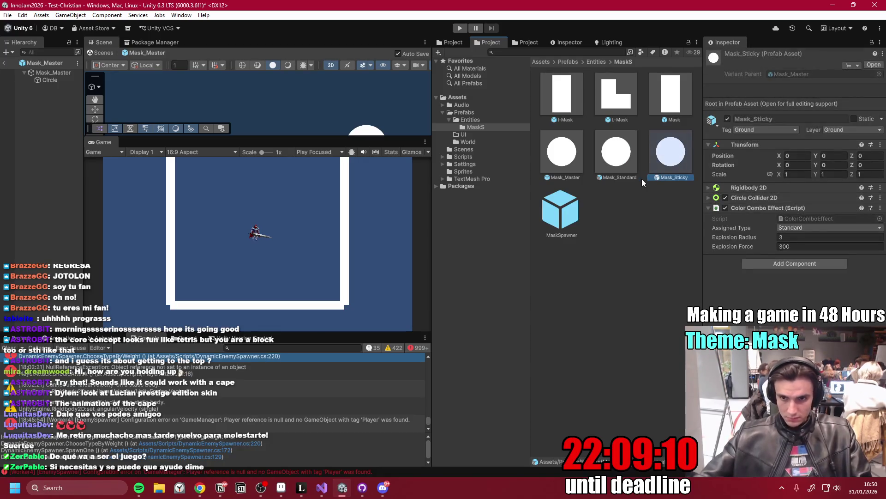
- Create a third Mask_Master variant and start naming it Mask_Explosive
left_click(559, 161)
right_click(571, 158)
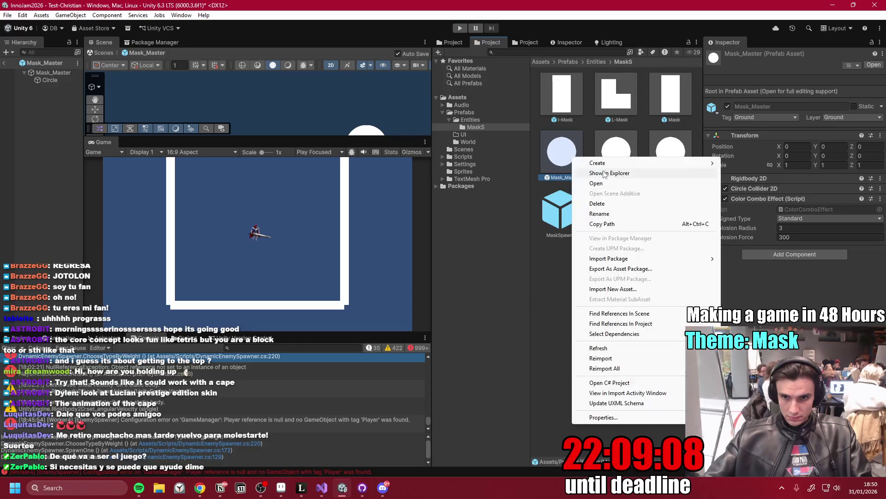
mouse_move(614, 164)
left_click(794, 194)
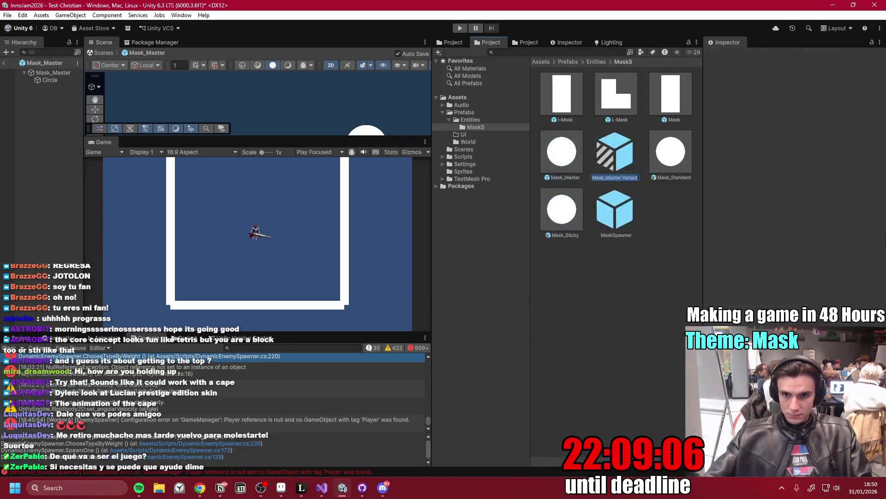
key("End")
key("BackSpace")
key("BackSpace")
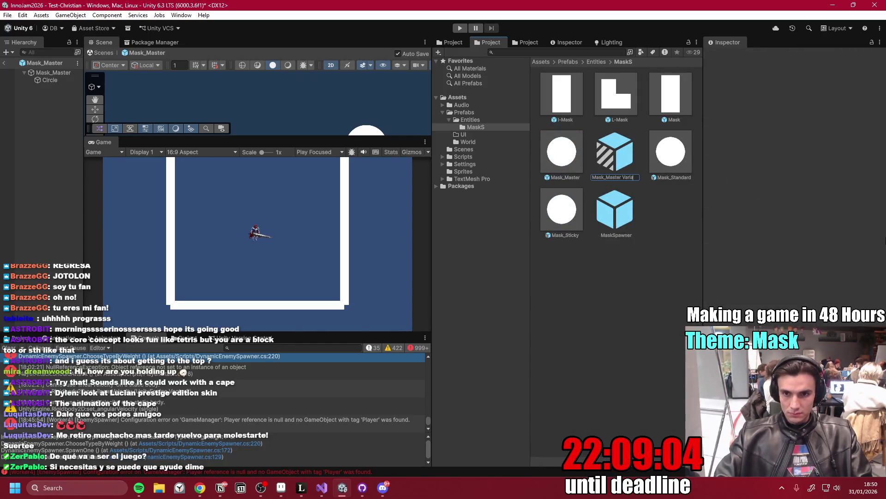
key("BackSpace")
key("BackSpace")
type("Exp")
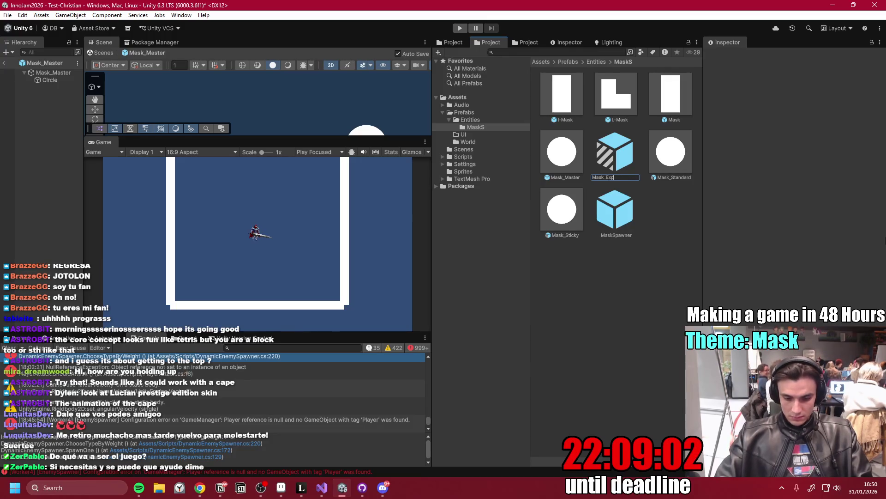
type("losive")
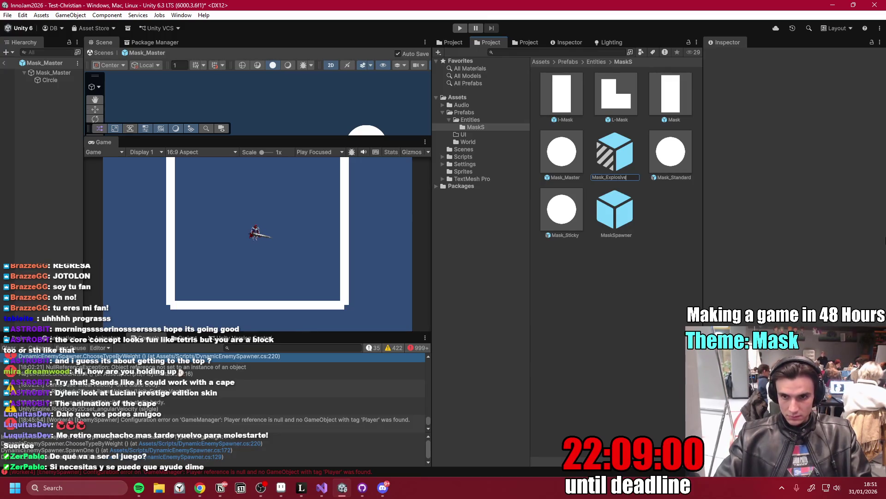
- Confirm the name Mask_Explosive and set its Assigned Type to Explosive
key("Return")
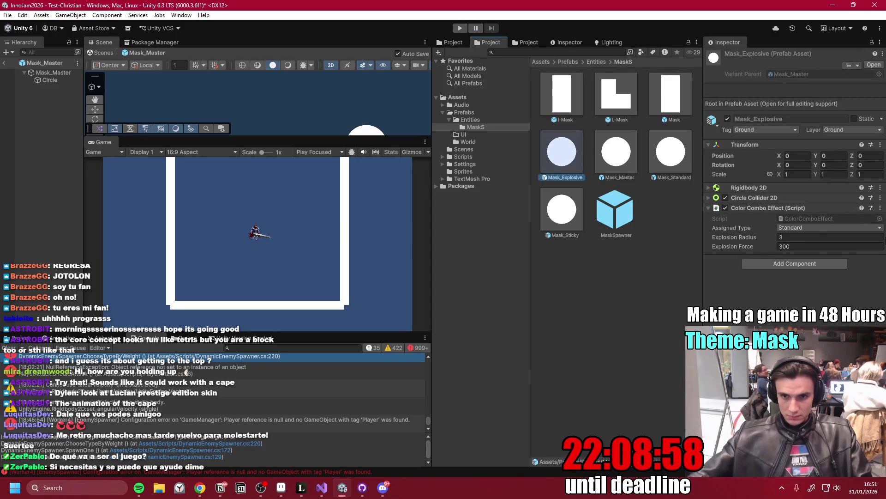
left_click(805, 227)
left_click(806, 263)
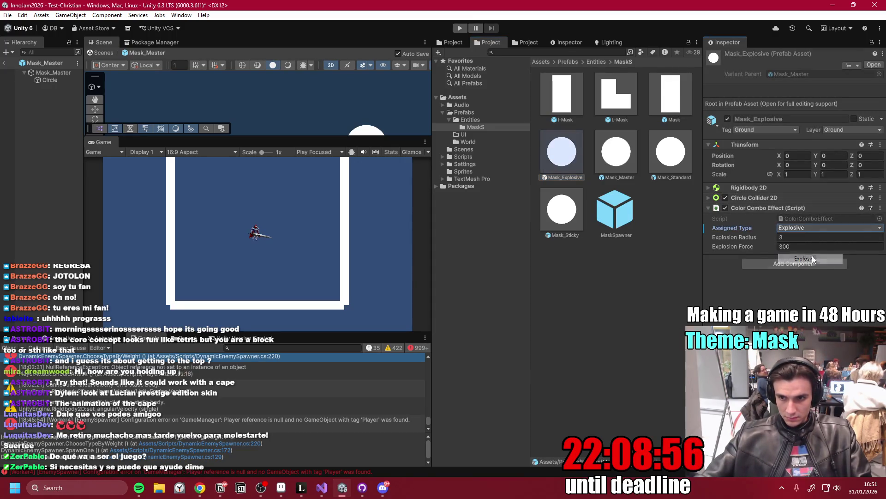
- Try a red colour on the Circle child, then undo it so it stays white
left_click(50, 80)
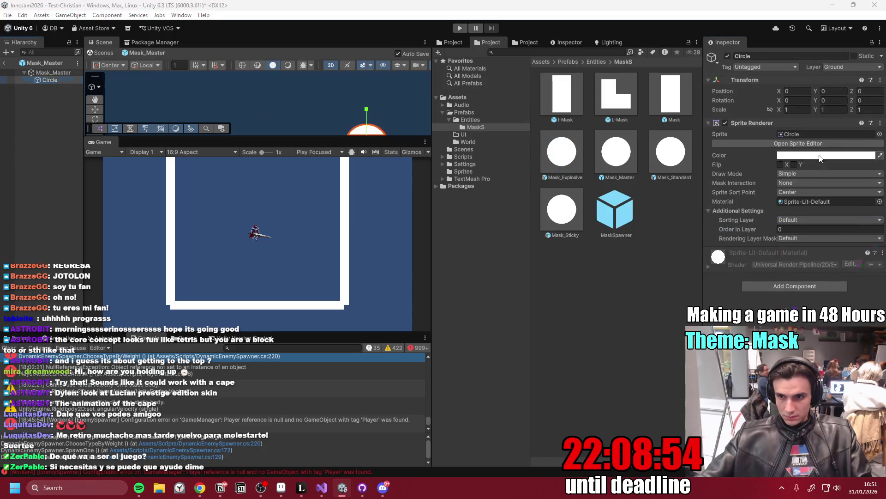
left_click(854, 155)
left_click(855, 215)
left_click(720, 221)
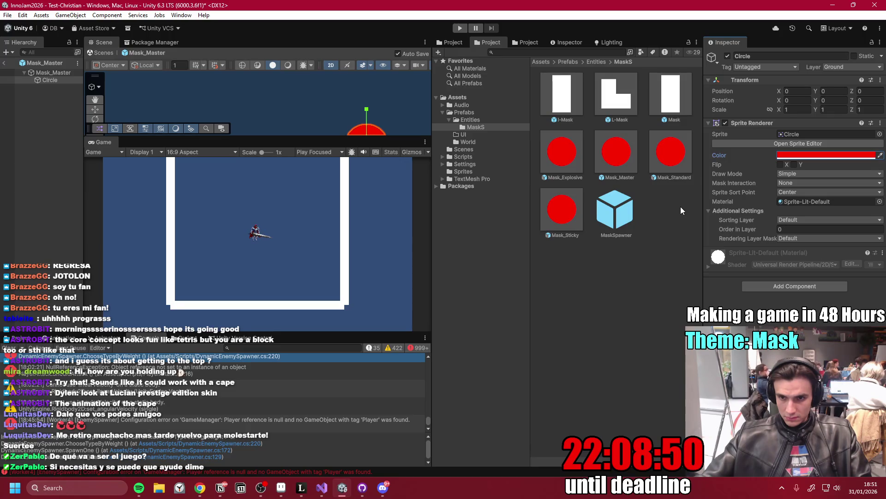
left_click(602, 155)
key("ctrl+z")
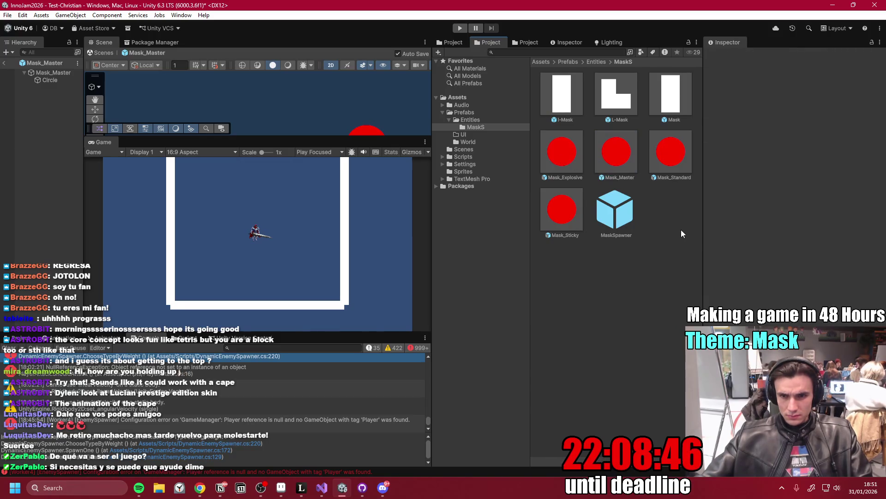
key("ctrl+z")
key("ctrl+z")
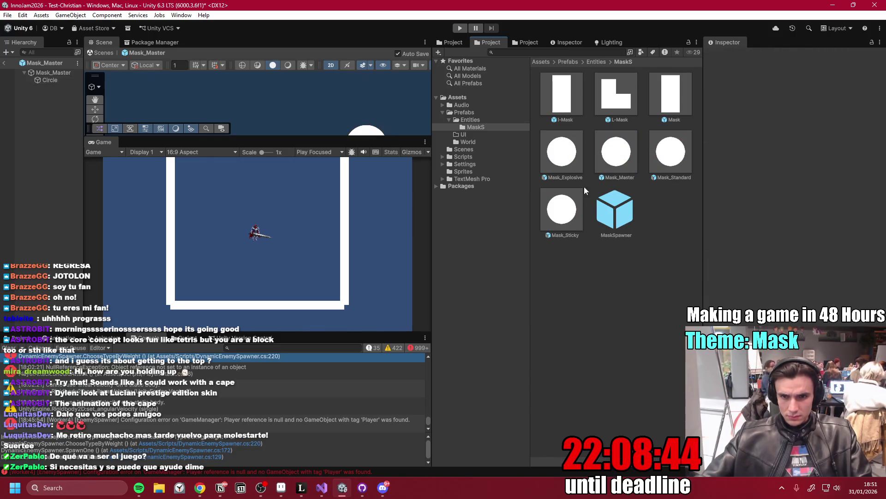
left_click(614, 152)
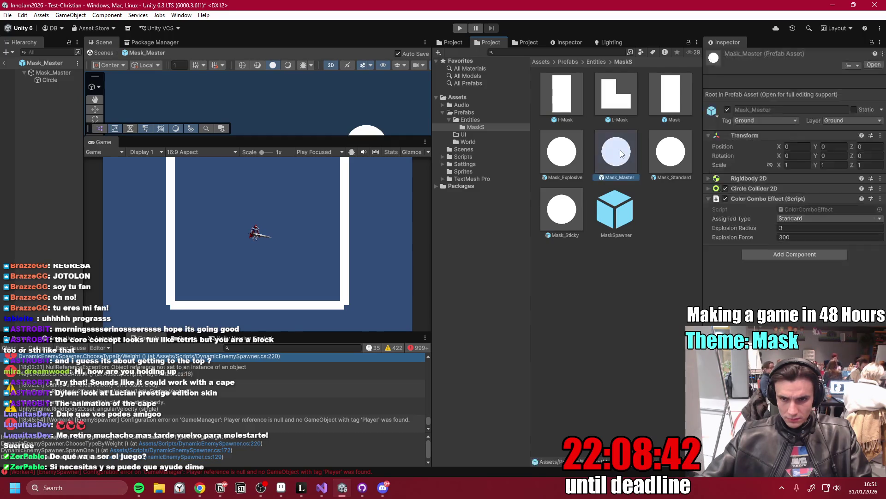
- Open Mask_Explosive and set its Circle's Sprite Renderer colour to pure red
double_click(667, 158)
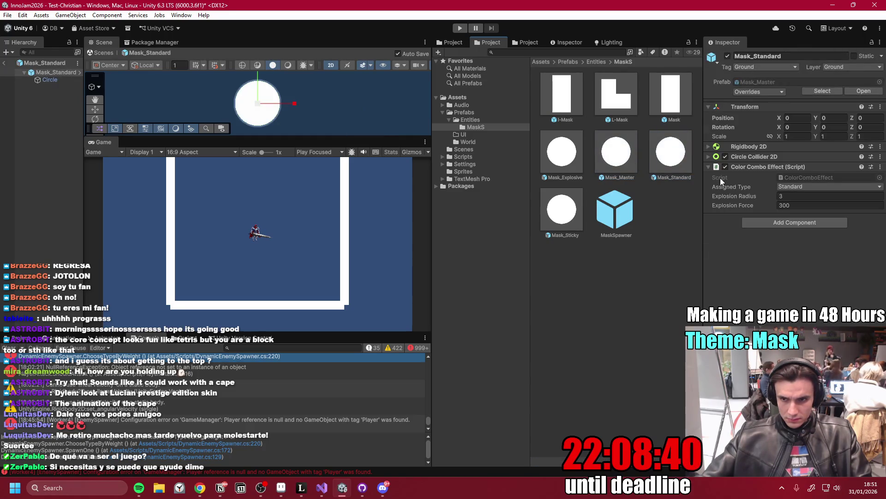
double_click(562, 145)
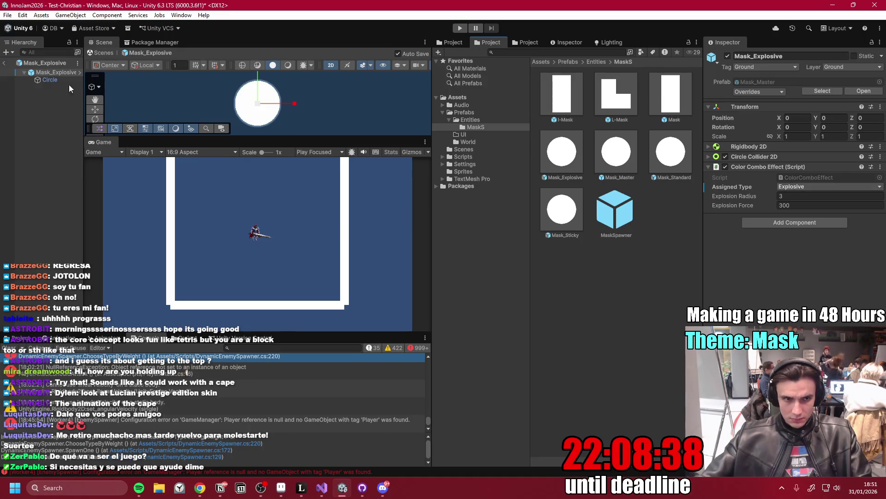
left_click(46, 80)
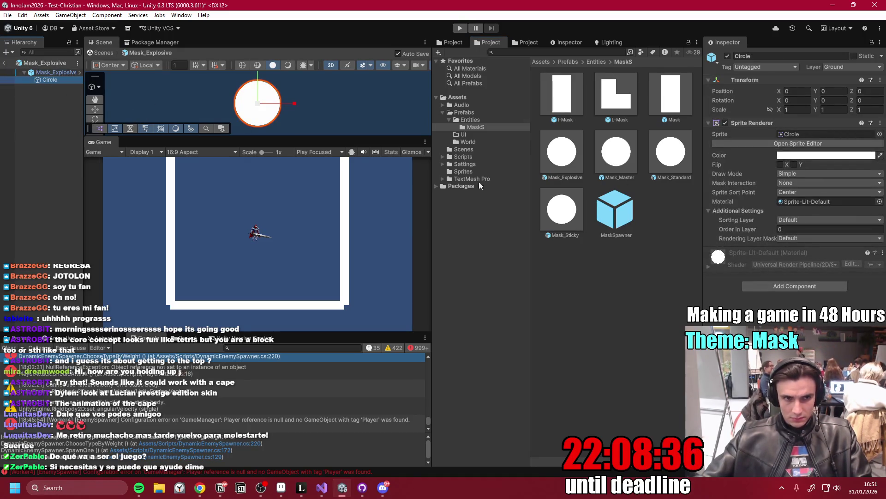
left_click(817, 155)
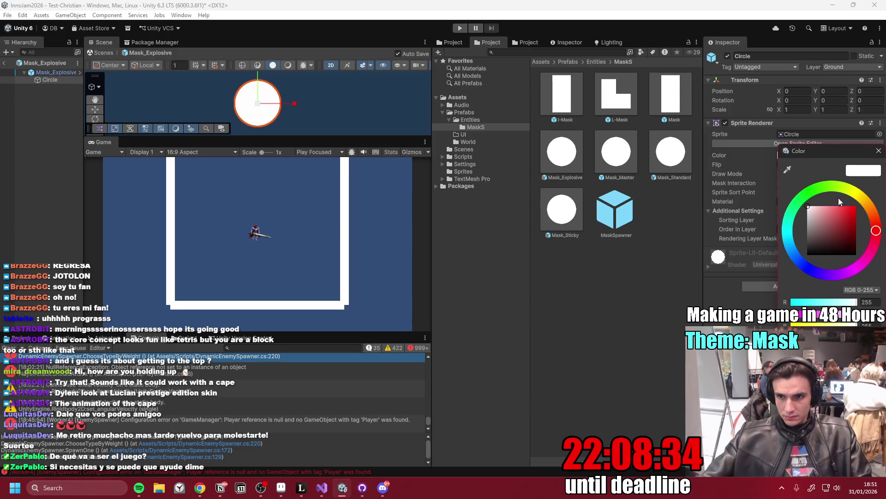
left_click(841, 216)
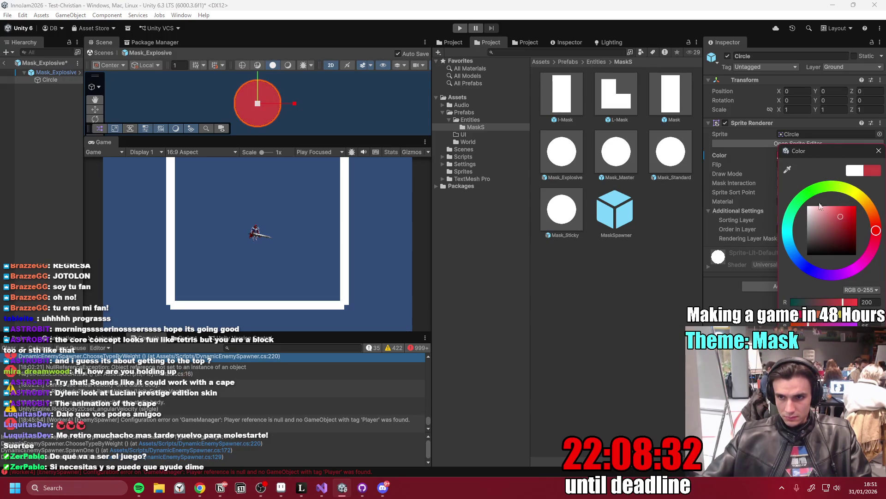
left_click(855, 207)
left_click(768, 323)
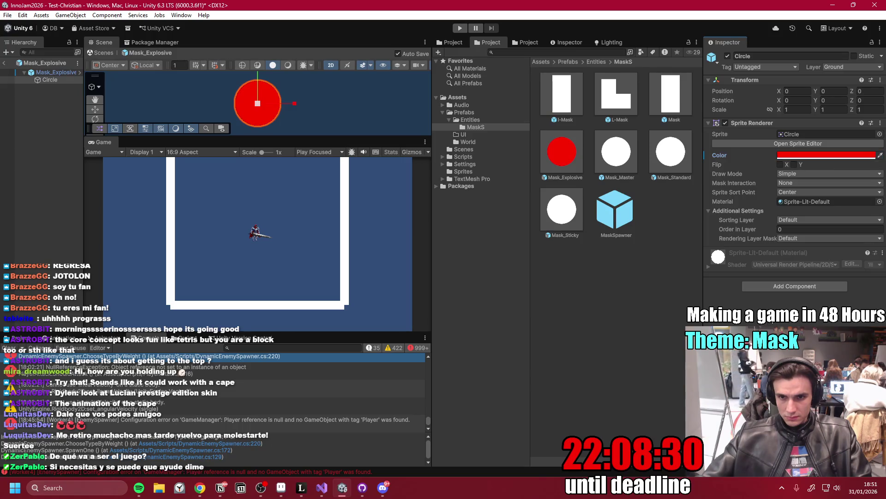
double_click(563, 205)
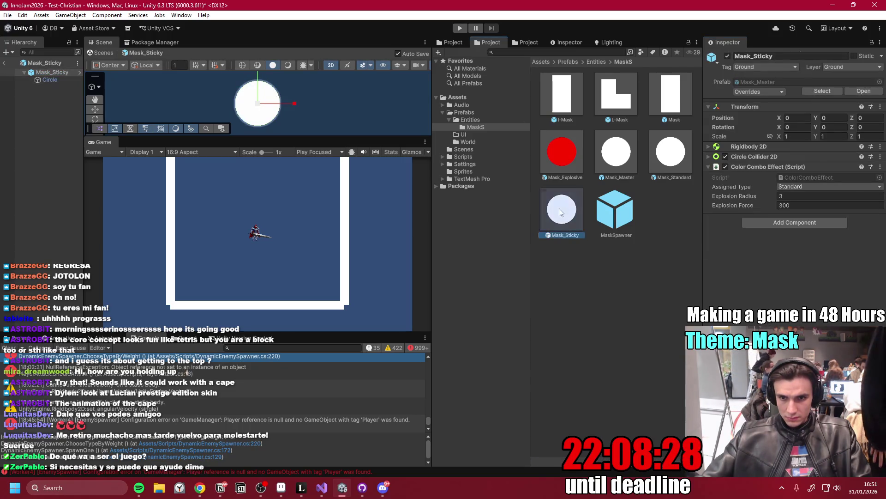
- Set Mask_Sticky's Circle Sprite Renderer colour to yellow
left_click(49, 80)
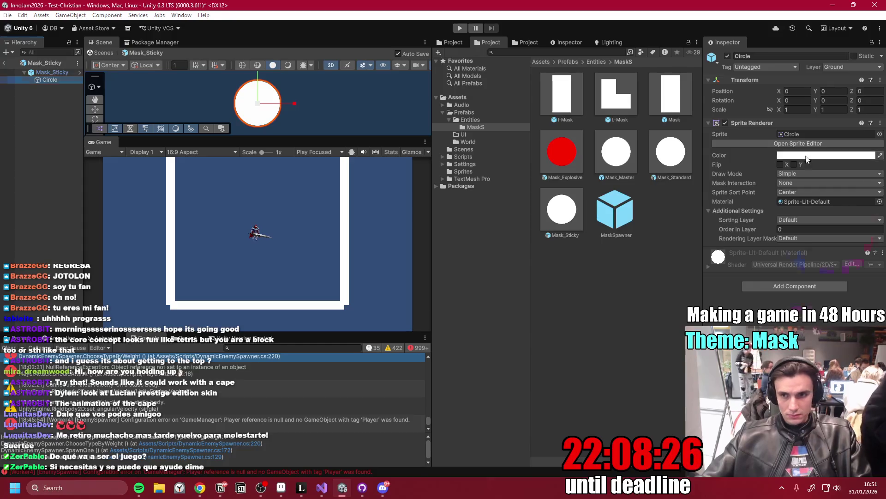
left_click(827, 155)
left_click(850, 187)
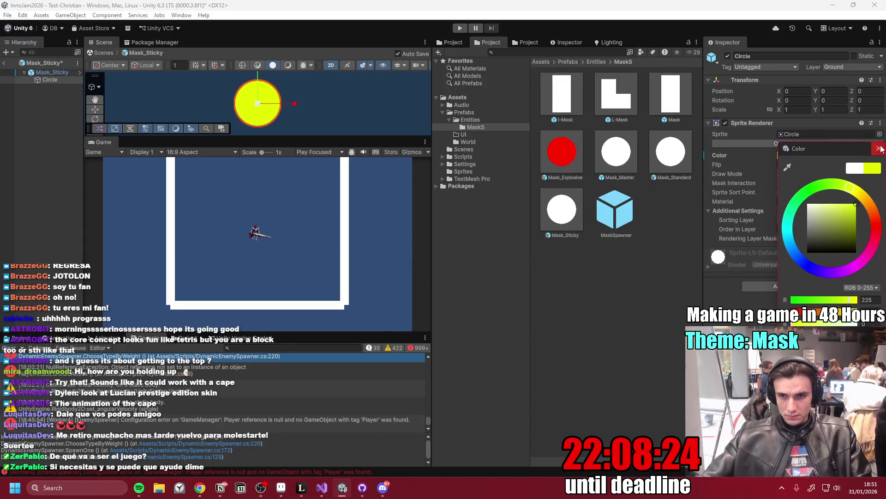
left_click(773, 254)
- Check the Mask_Sticky and Mask_Master prefabs' components in the Inspector
left_click(604, 269)
left_click(560, 202)
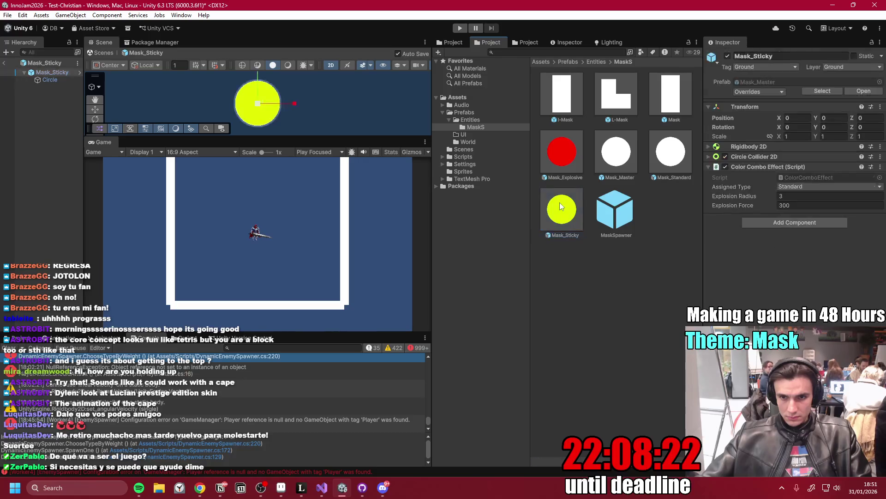
left_click(591, 256)
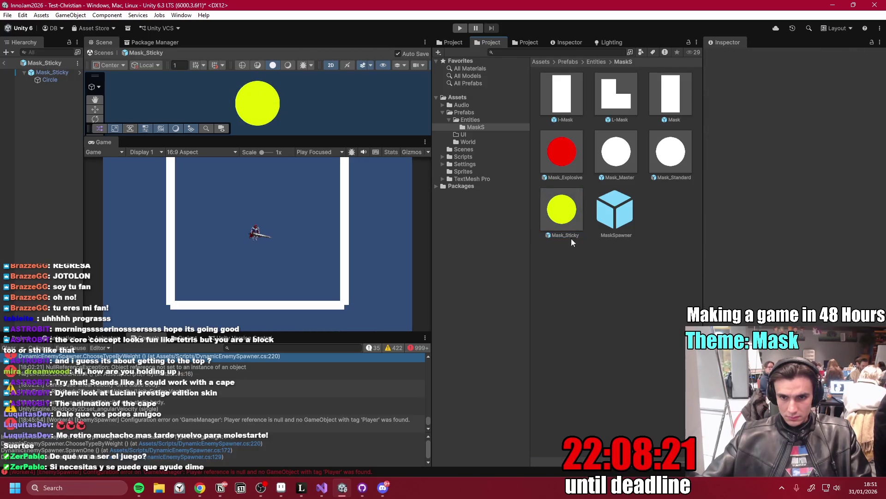
left_click(570, 215)
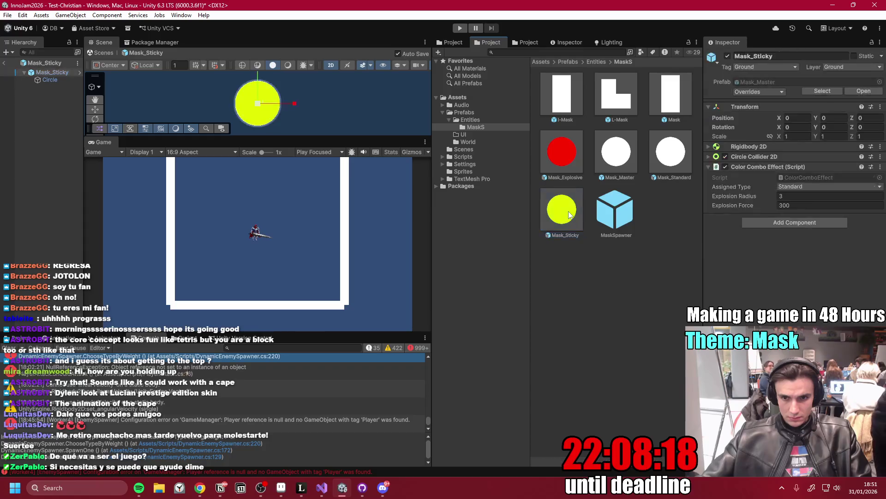
left_click(656, 215)
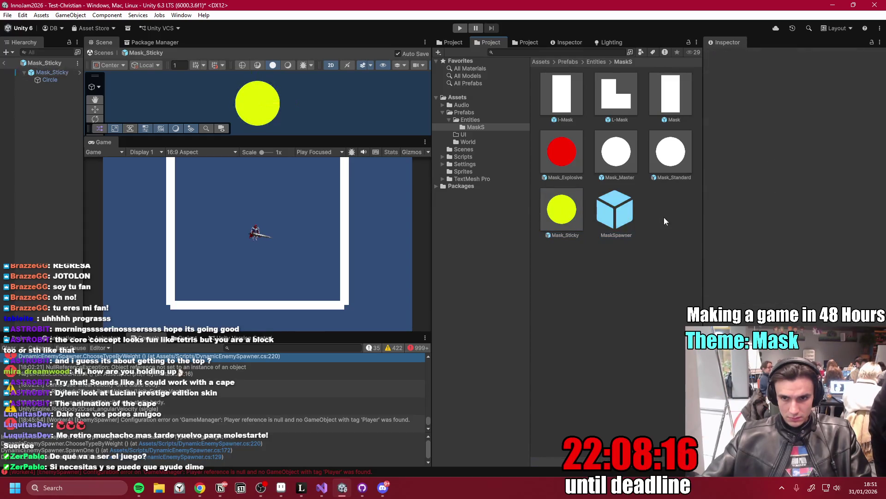
left_click(620, 153)
left_click(671, 207)
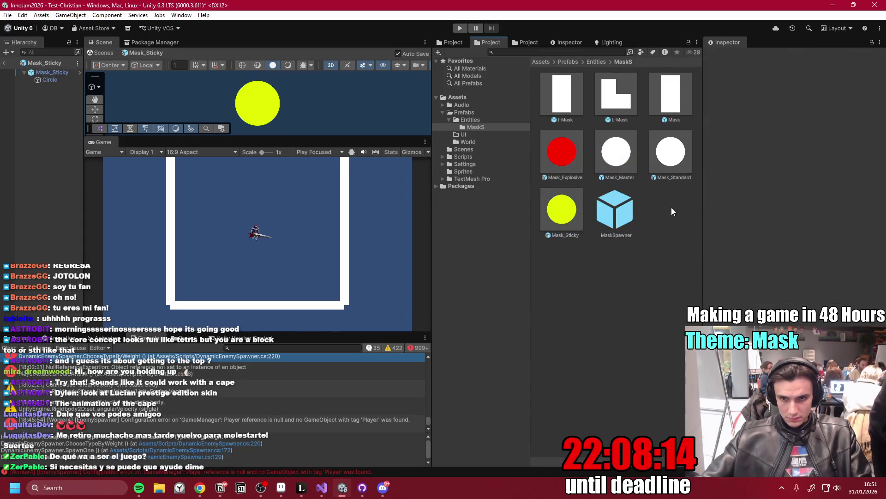
- Inspect the I-Mask, L-Mask and Mask prefabs, then clear the Console
left_click(558, 99)
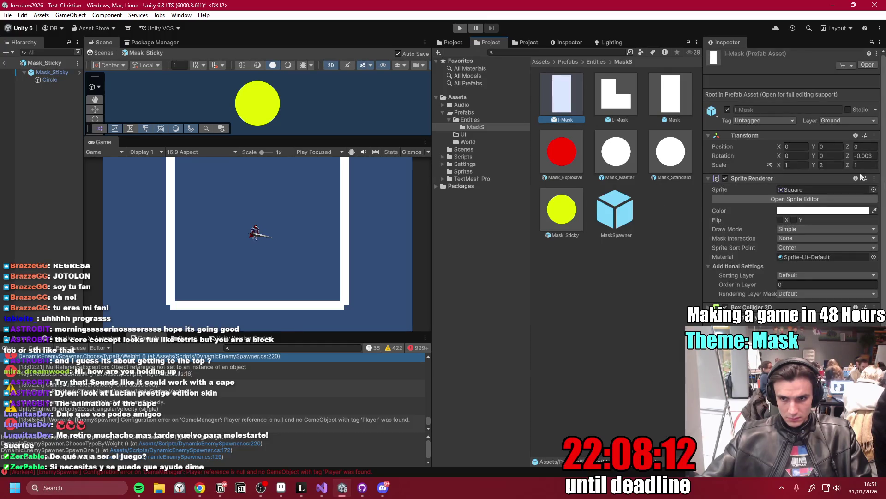
scroll(882, 159, "down", 2)
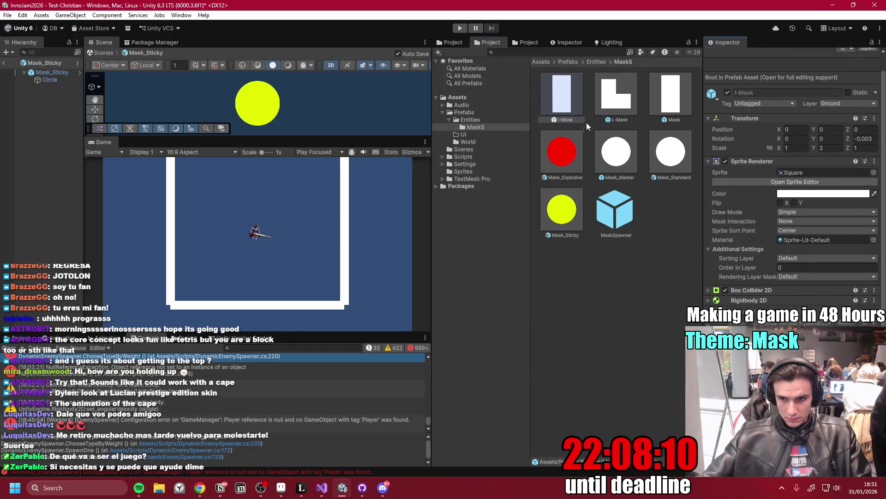
left_click(617, 96)
left_click(665, 106)
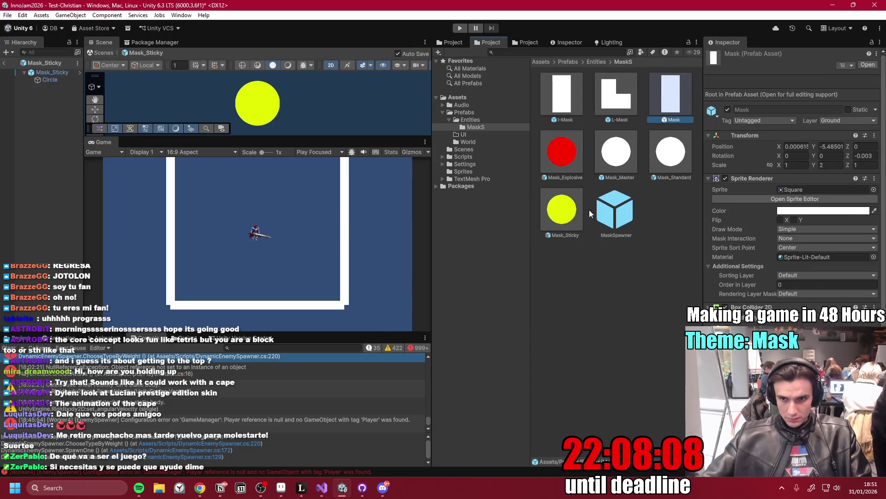
left_click(568, 210)
left_click(629, 310)
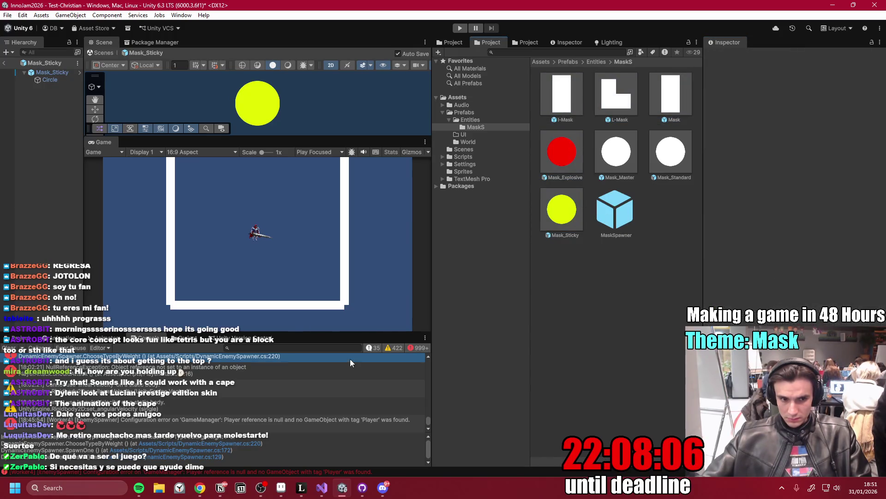
left_click(8, 348)
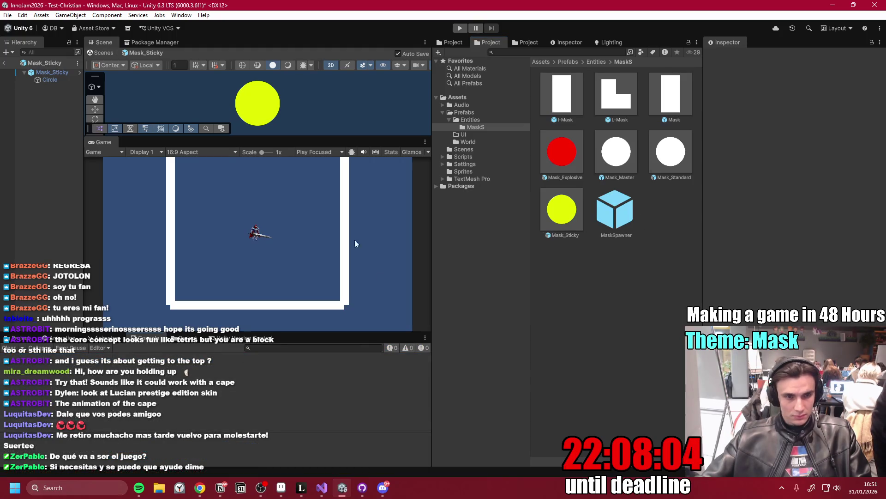
- Review Mask_Master, Mask_Standard and Mask_Explosive (Explosive, radius 3, force 300) in the Inspector
left_click(616, 151)
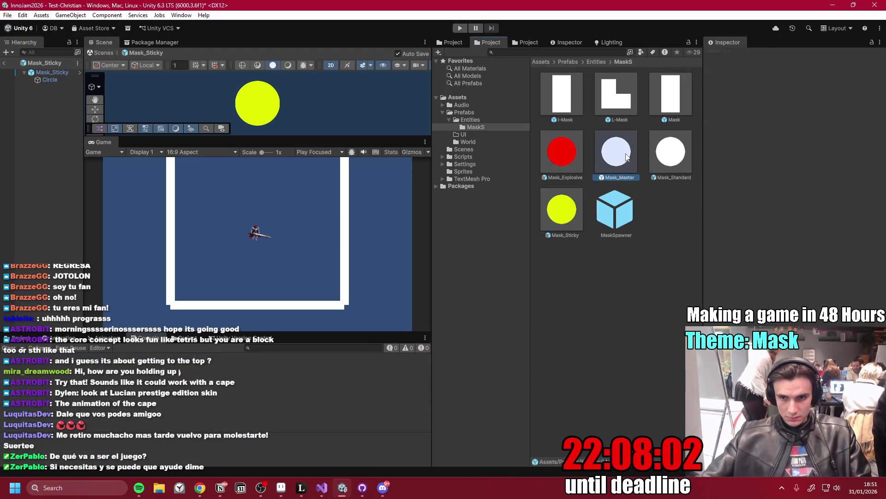
mouse_move(701, 215)
left_mouse_down()
mouse_move(691, 220)
mouse_move(719, 232)
mouse_move(697, 226)
left_mouse_up()
left_click(559, 160)
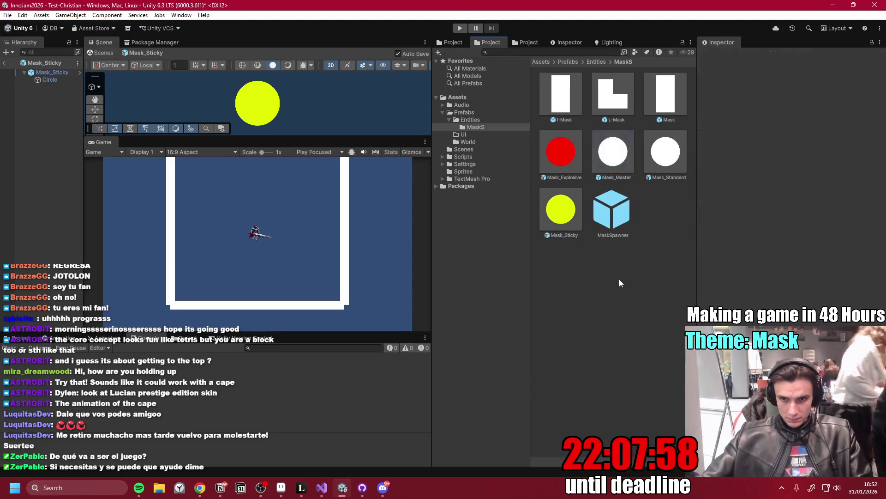
left_click(619, 171)
left_click(657, 142)
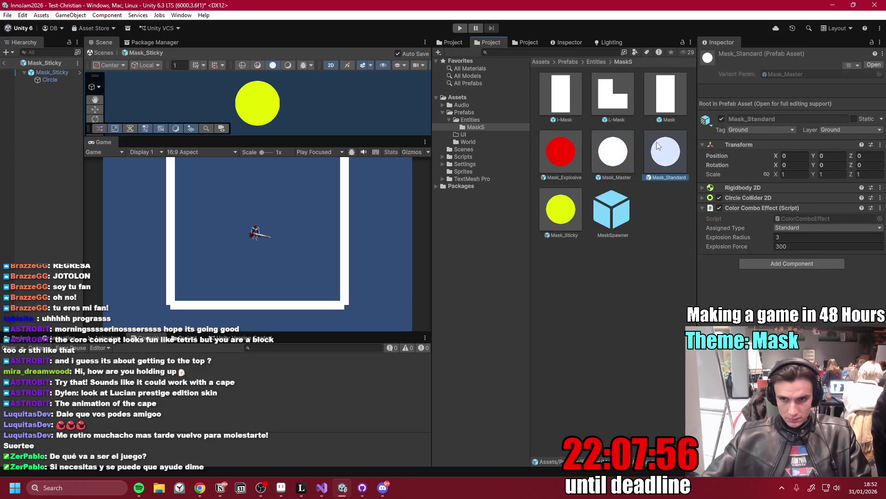
left_click(561, 152)
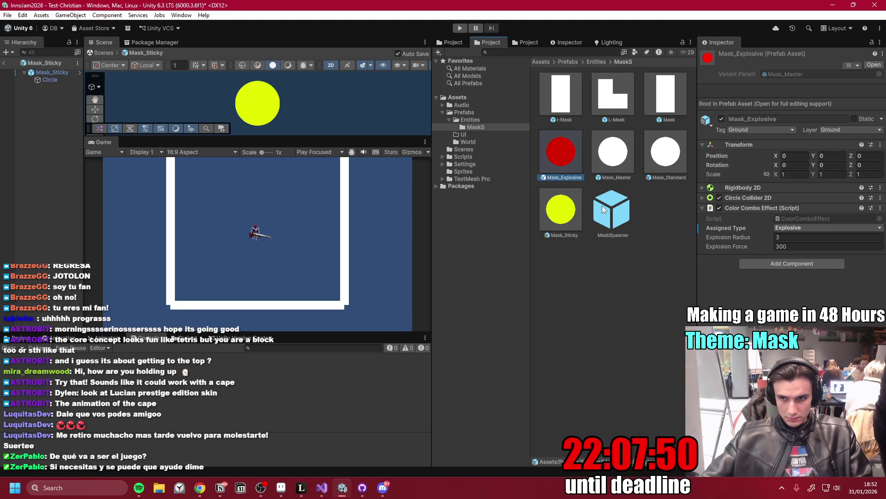
- Duplicate Mask_Explosive twice and set Mask_Explosive 1's scale to 1.5
key("ctrl+d")
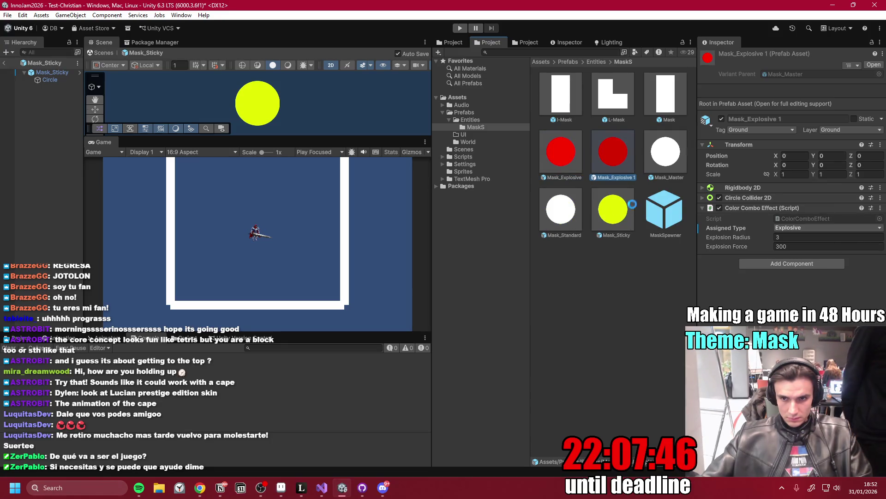
key("ctrl+d")
left_click(615, 162)
left_click(791, 174)
type("1.5")
key("Tab")
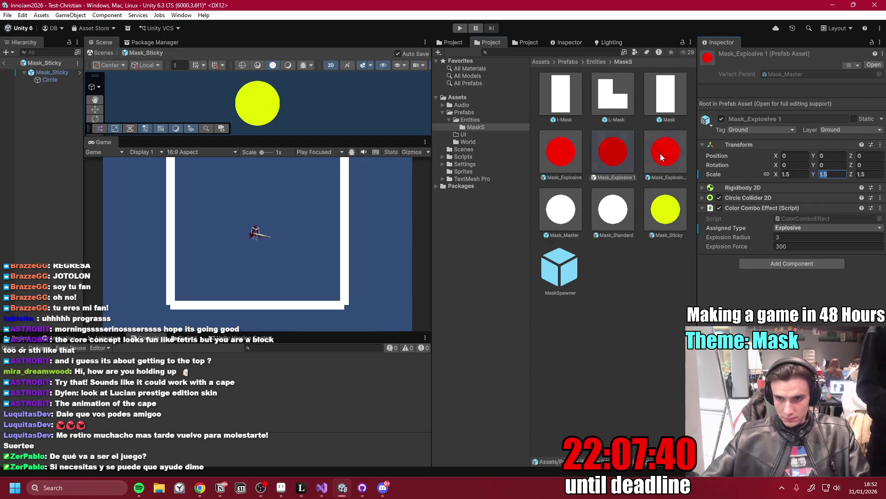
- Set Mask_Explosive 2's scale to 3 with proportional axes
double_click(666, 153)
left_click(771, 136)
left_click(796, 137)
type("3")
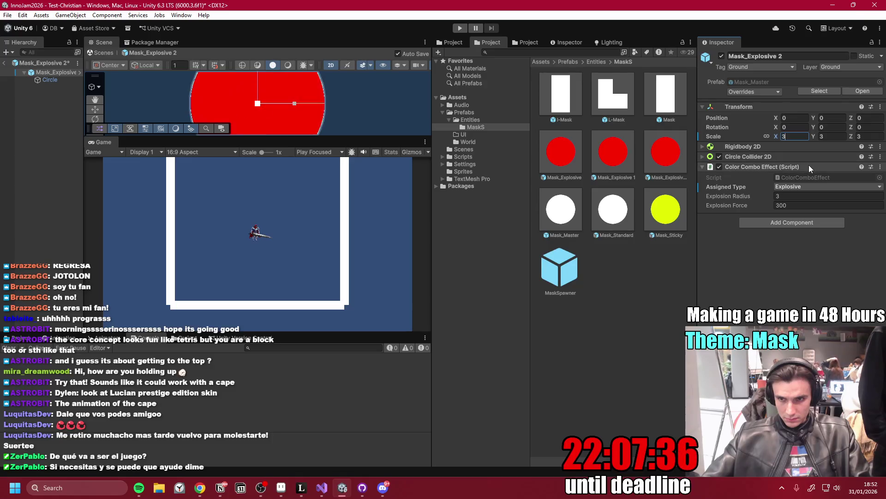
left_click(674, 277)
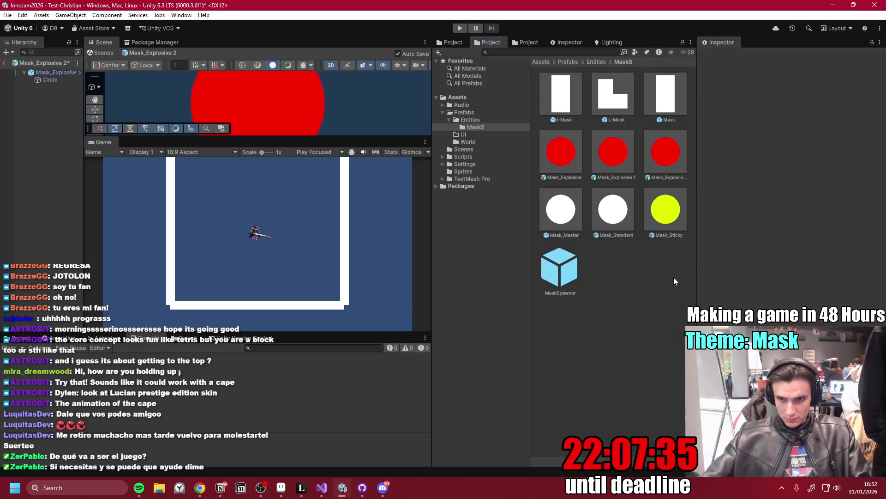
- Review the explosive copies, Mask_Master and Mask_Standard, then duplicate Mask_Standard
left_click(665, 149)
left_click(627, 155)
left_click(565, 158)
left_click(561, 212)
left_click(615, 216)
key("ctrl+d")
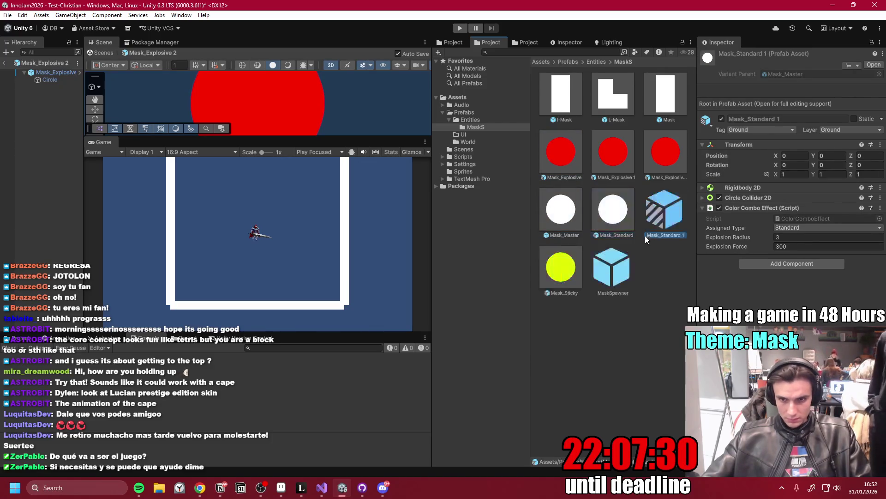
- Scale Mask_Standard 1 to 1.5, then duplicate it as Mask_Standard 2 with scale 3
left_click(768, 175)
left_click(794, 174)
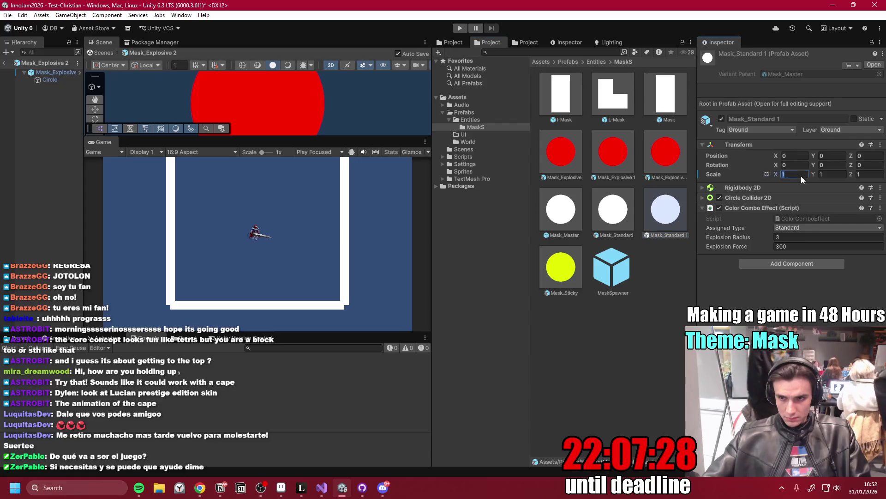
type("1.5")
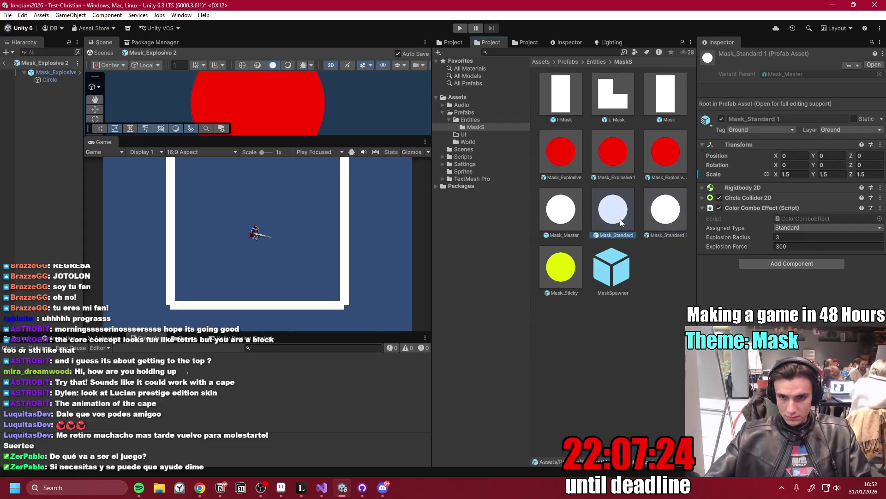
key("ctrl+d")
double_click(559, 267)
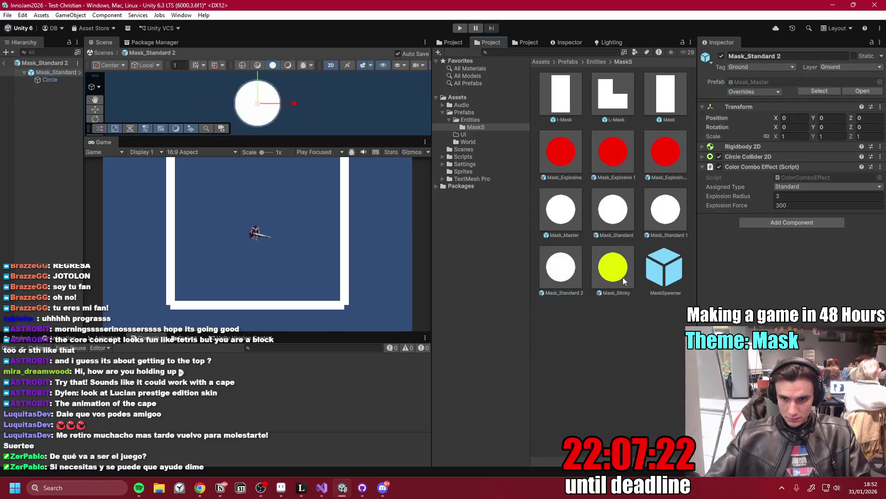
left_click(785, 136)
type("3")
- Duplicate Mask_Sticky into Mask_Sticky 1 and 2, and enlarge Mask_Sticky 2's circle
double_click(627, 276)
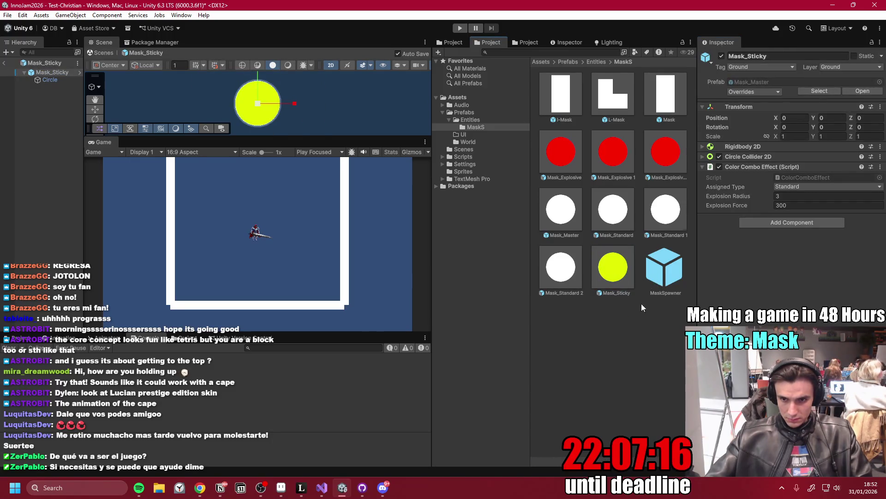
left_click(612, 273)
key("ctrl+d")
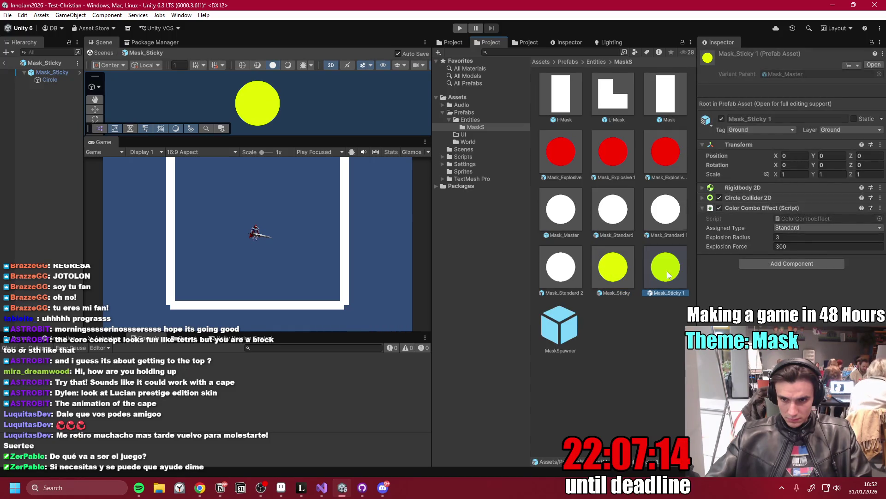
left_click(792, 174)
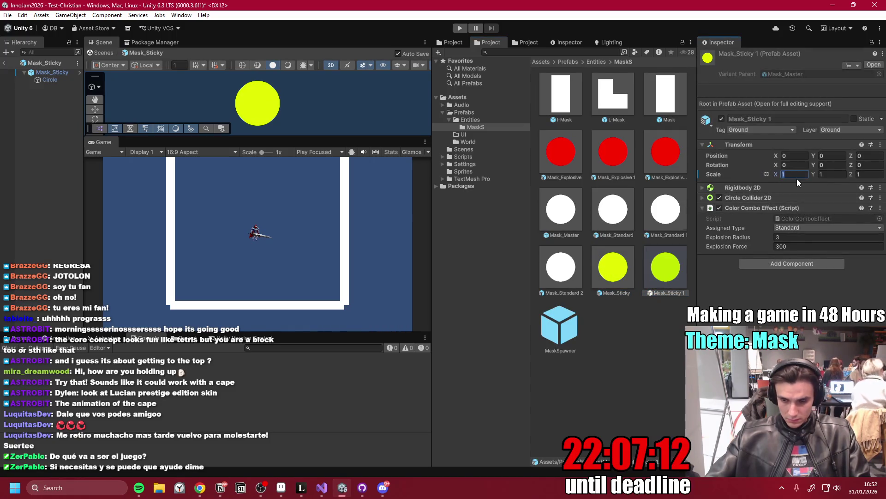
type(".5")
left_click(641, 315)
left_click(622, 276)
key("ctrl+d")
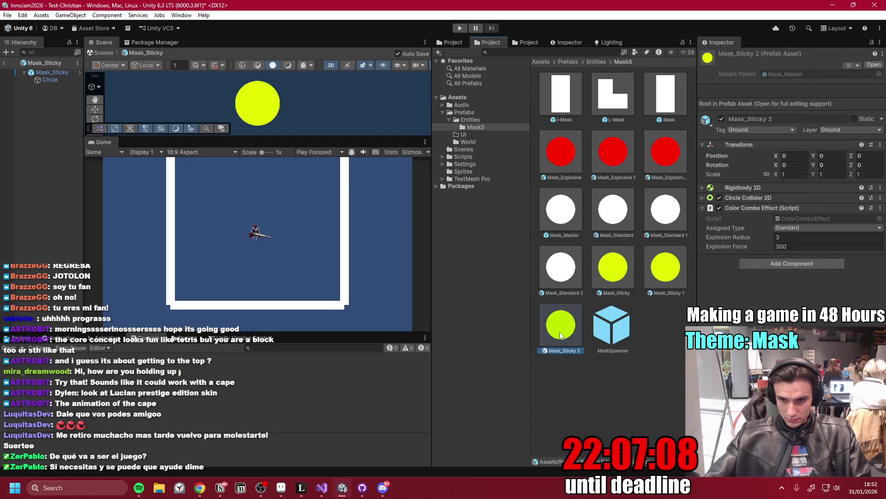
double_click(559, 332)
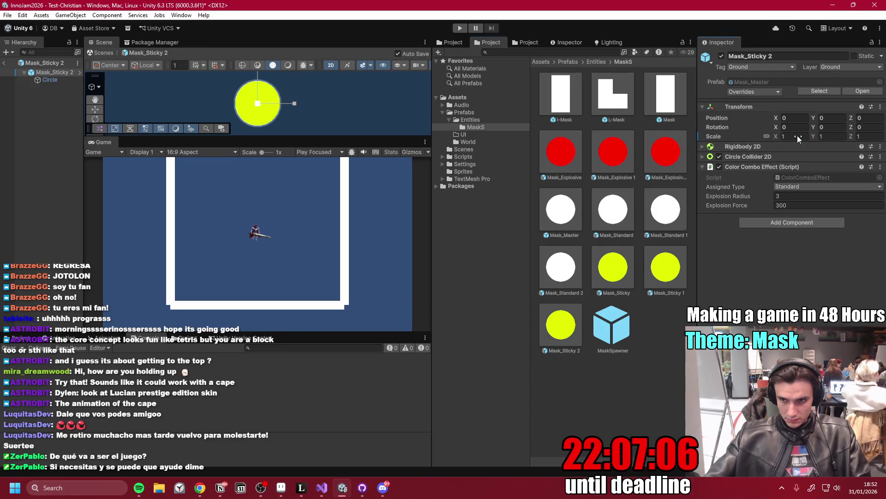
left_click_drag(797, 136, 811, 180)
left_click(646, 378)
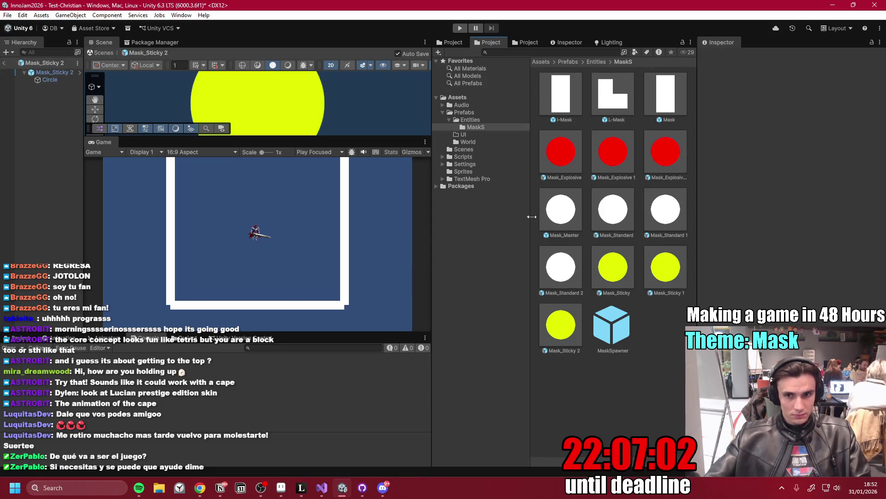
- Widen the asset browser and hierarchy panels, then switch to the Notion to-do list
mouse_move(698, 282)
left_mouse_down()
mouse_move(780, 289)
mouse_move(669, 291)
mouse_move(712, 292)
left_mouse_up()
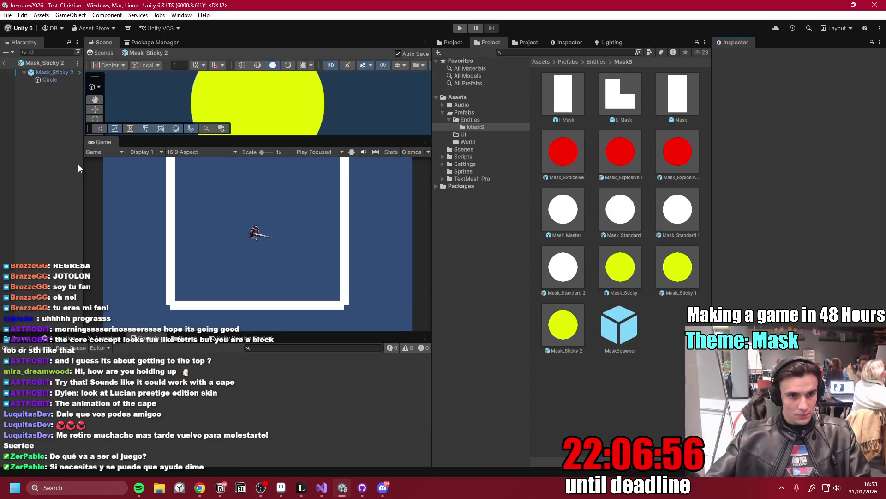
mouse_move(83, 168)
left_mouse_down()
mouse_move(139, 175)
mouse_move(118, 171)
left_mouse_up()
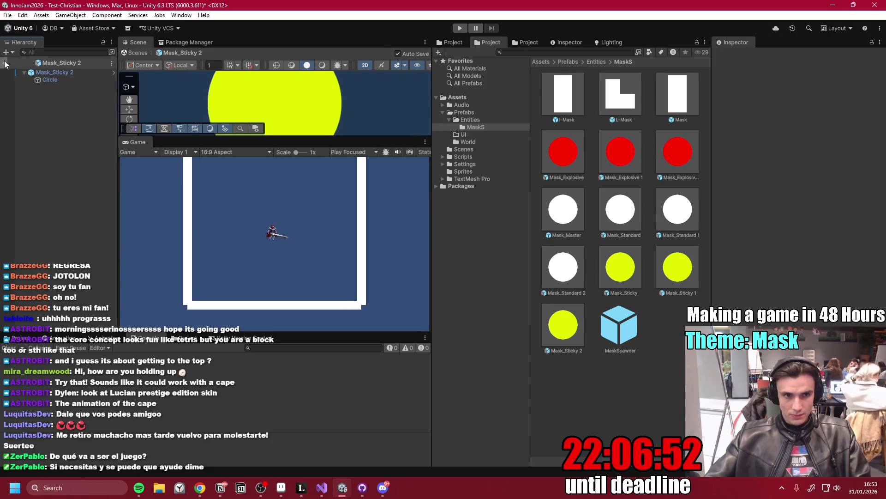
left_click(240, 488)
- Scroll Notion's Inno Games Jam page to the three remaining unchecked tasks
scroll(401, 303, "down", 15)
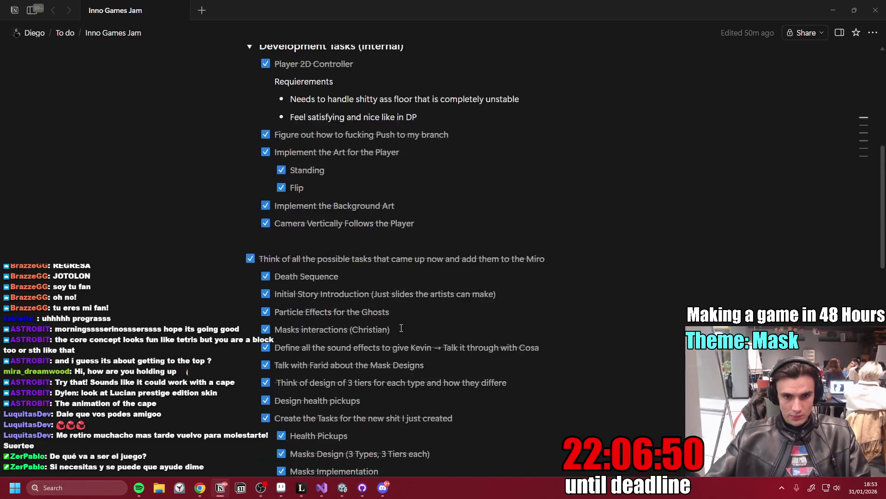
scroll(401, 303, "down", 3)
scroll(364, 291, "up", 2)
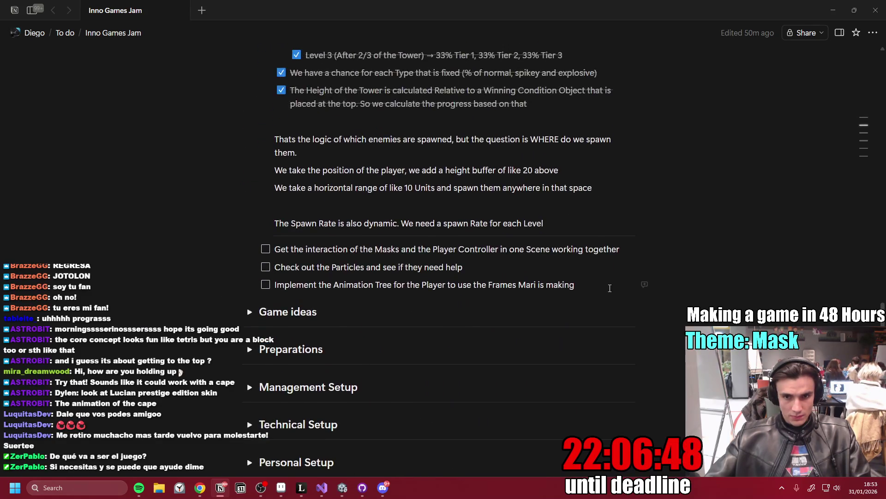
mouse_move(342, 488)
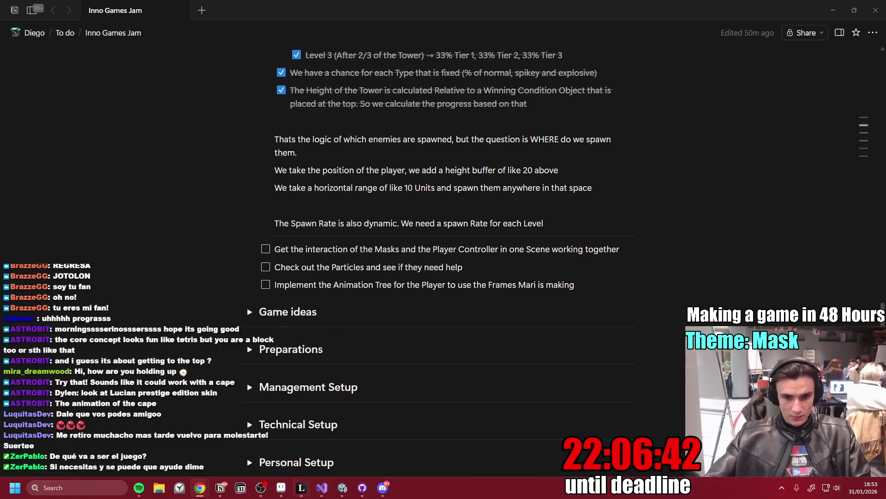
- In GitHub Desktop, draft the commit description 'Created the 9 Prefabs for the Masks.' for the 27 changed files
left_click(362, 488)
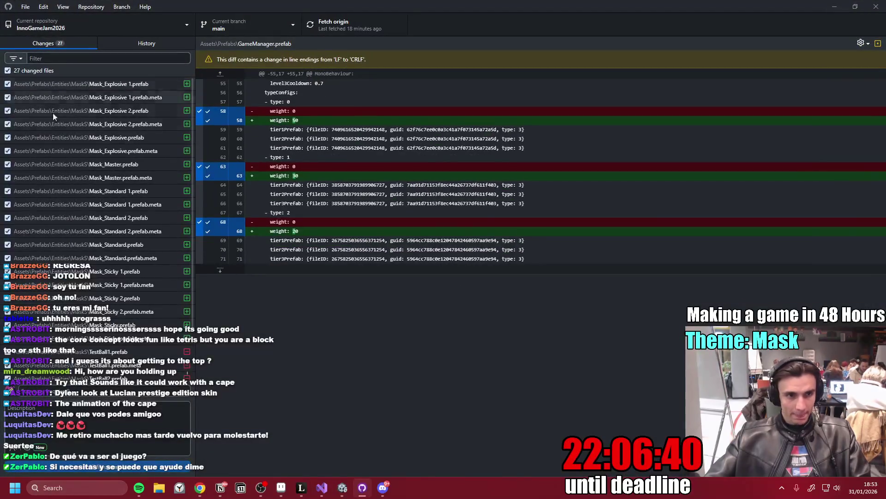
scroll(88, 277, "down", 2)
left_click(92, 417)
type("Created the 9 Pre")
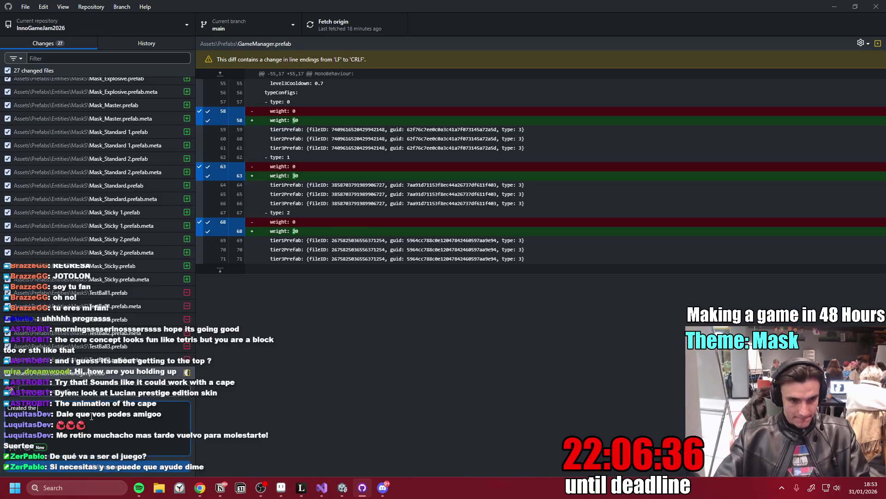
type("fabs for the Masks.")
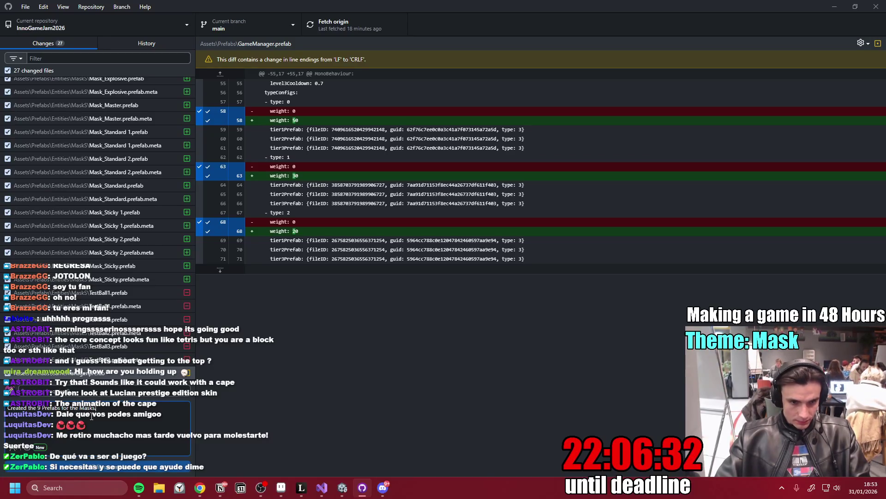
type(" The ")
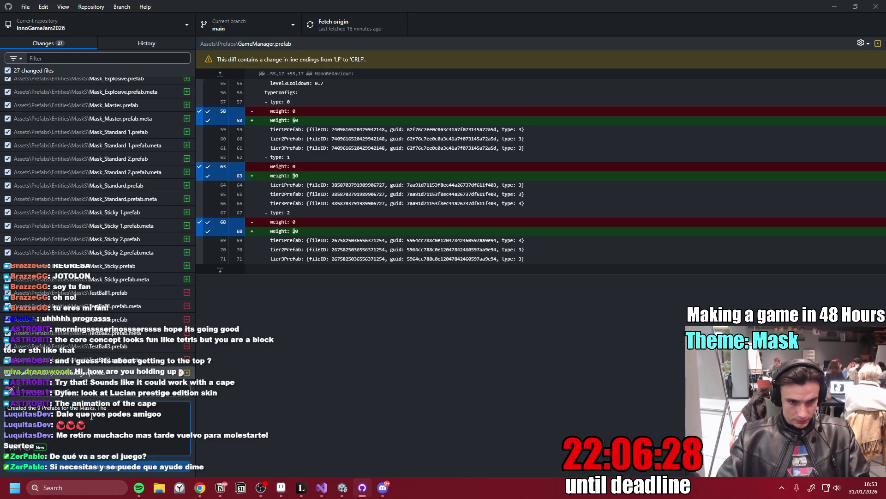
type("Master pref")
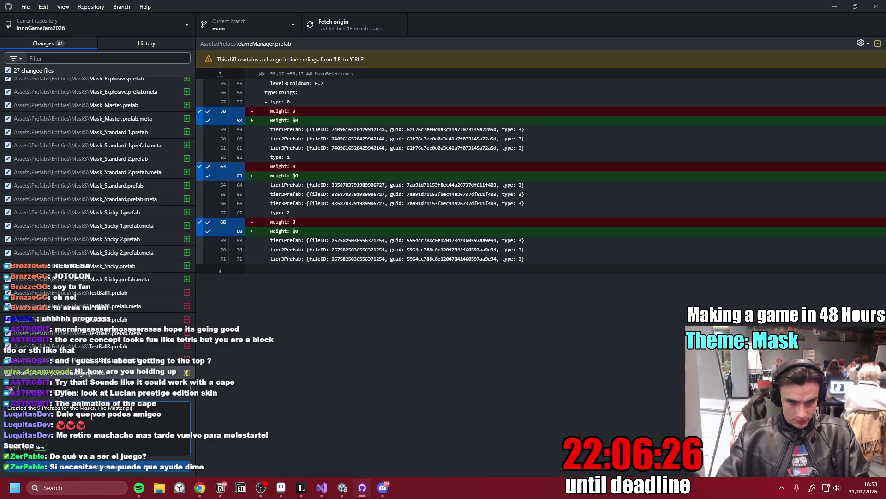
type("ab is called Mas")
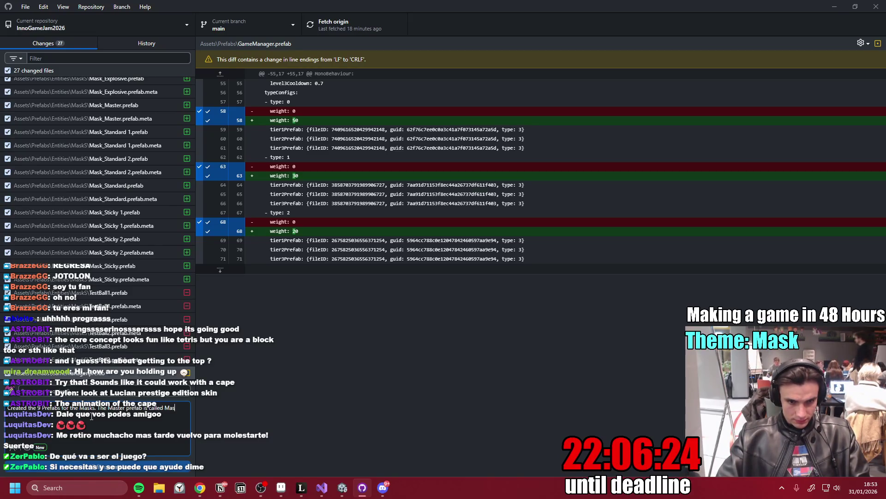
key("BackSpace")
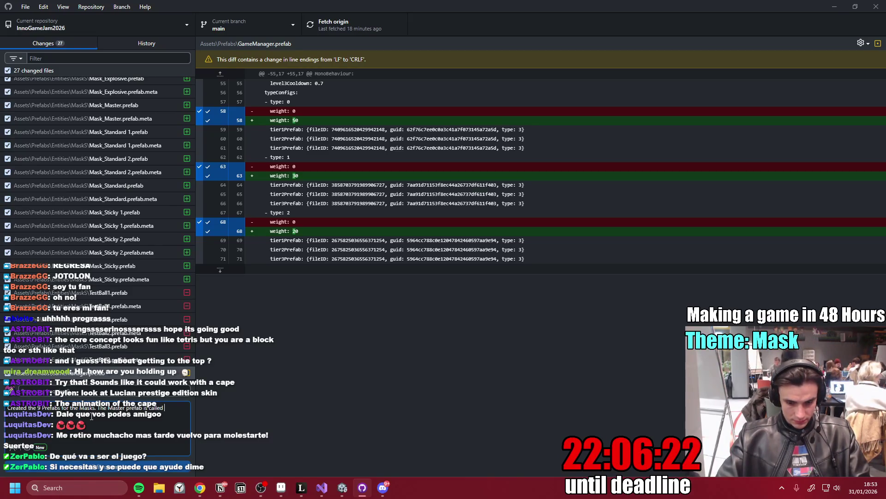
key("BackSpace")
key("BackSpace")
key("BackSpace")
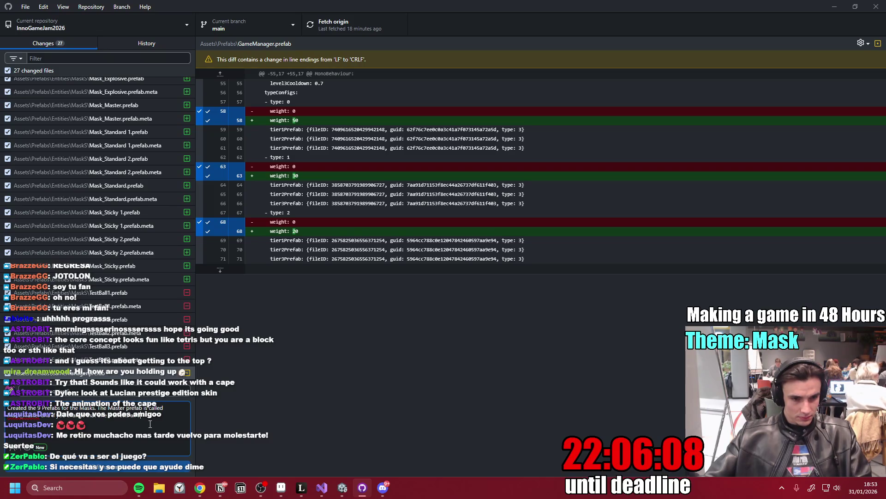
- Move the drafted description text into the commit Summary field
key("ctrl+a")
key("ctrl+c")
left_click(129, 392)
key("ctrl+v")
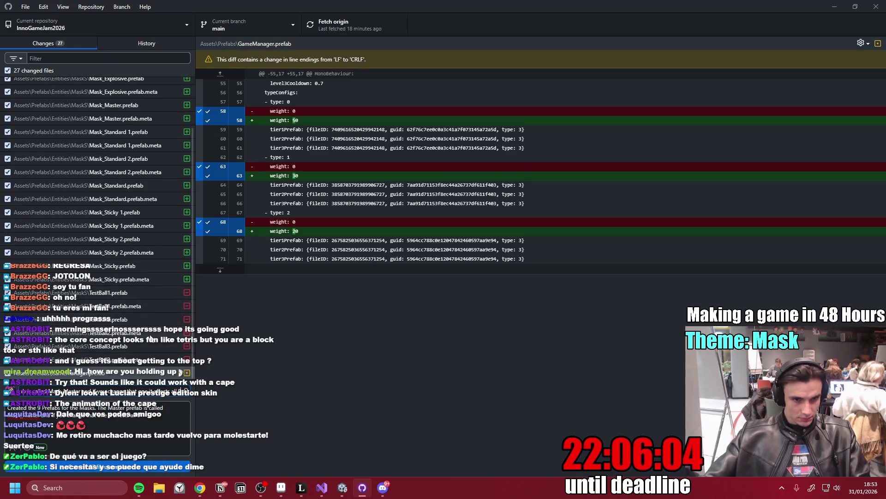
scroll(125, 240, "up", 2)
scroll(124, 230, "down", 3)
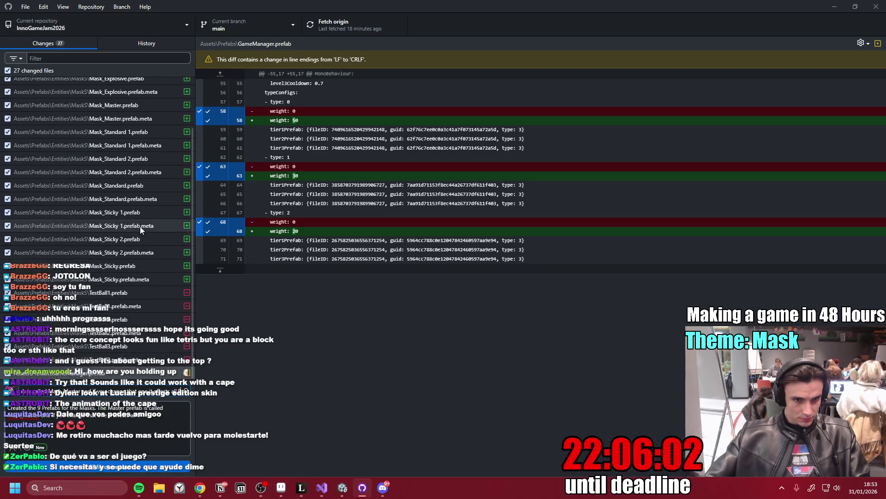
- Discard the changes to GameManager.prefab
right_click(116, 375)
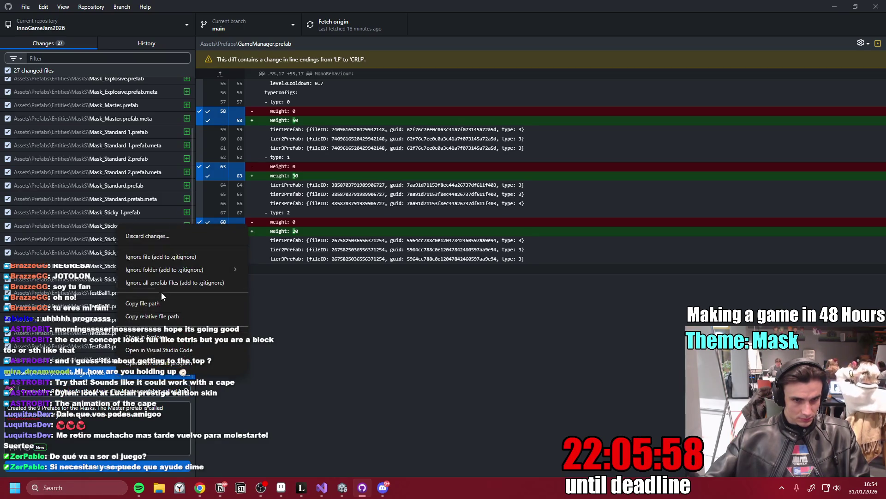
left_click(177, 236)
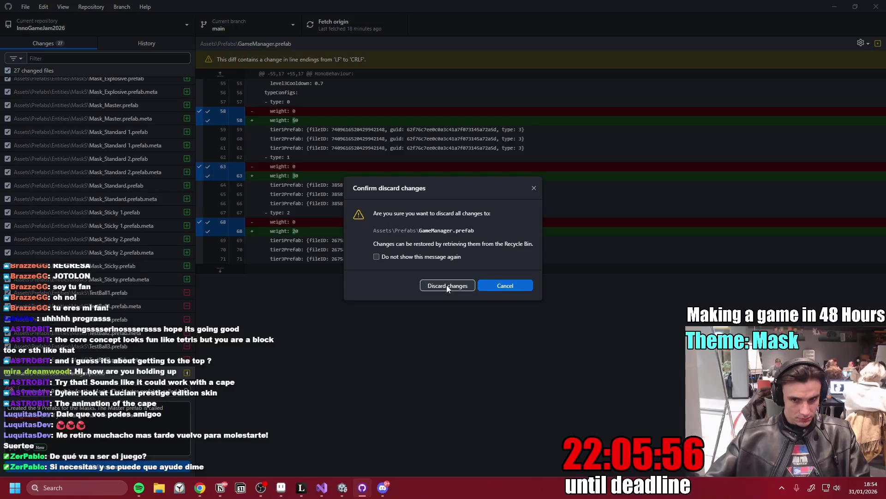
left_click(447, 285)
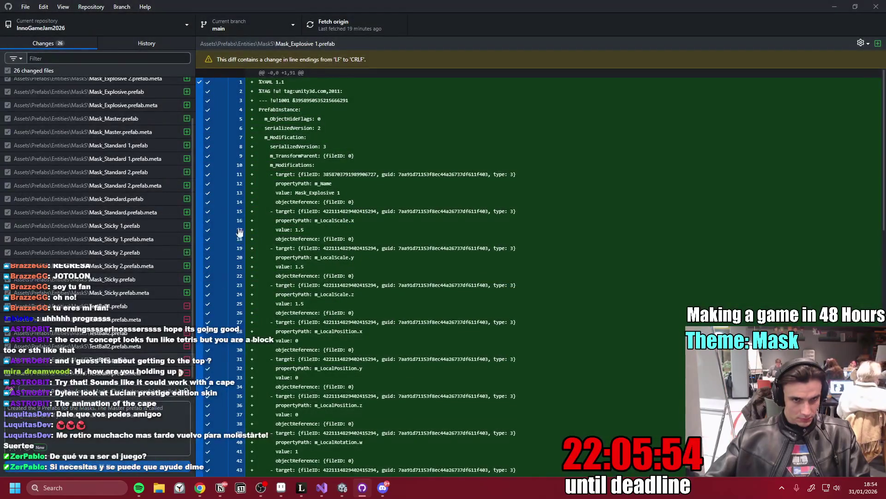
- Commit the mask prefabs to main and sync with origin by fetching, pulling and pushing
left_click(324, 23)
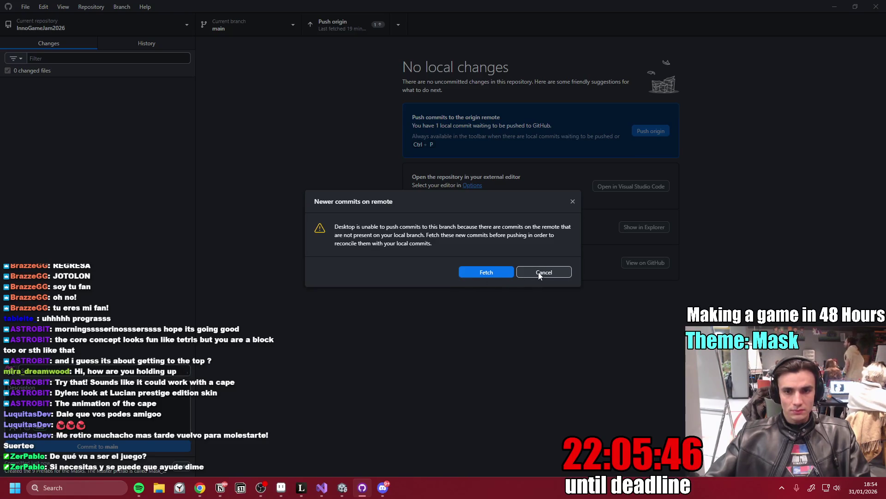
left_click(506, 273)
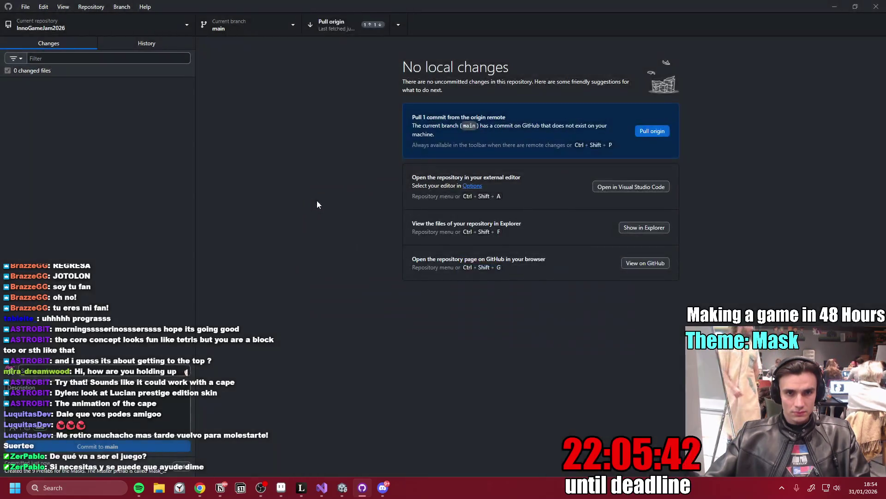
left_click(331, 28)
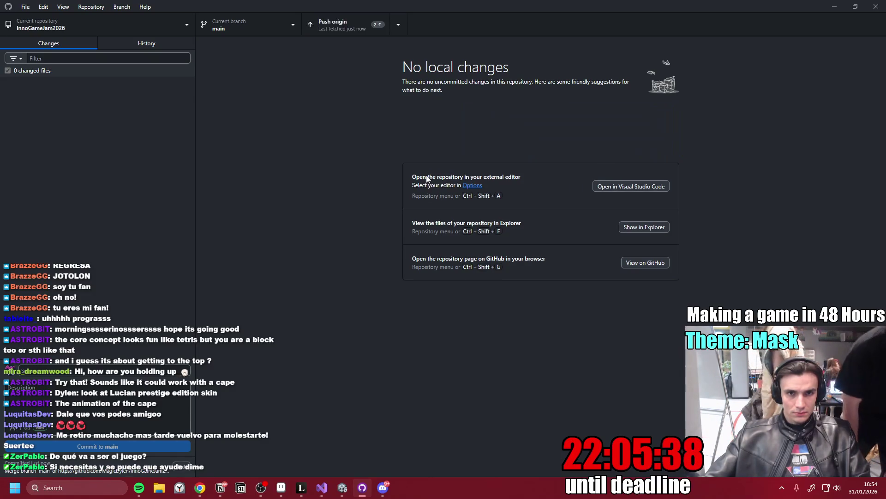
left_click(339, 24)
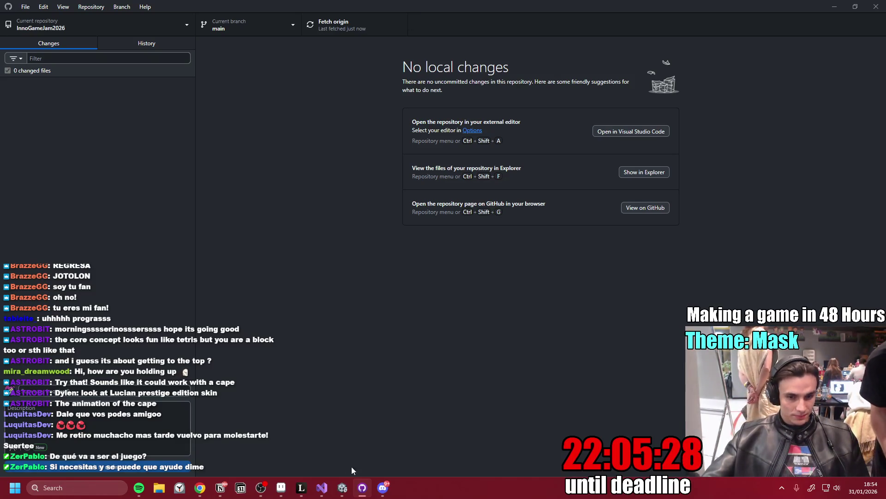
left_click(388, 492)
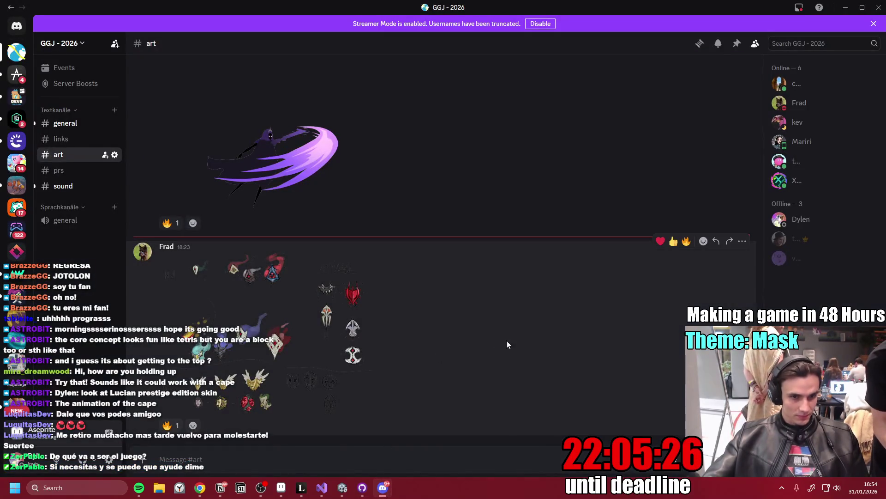
- View the mask design sheet full-size in #art, then close it
scroll(522, 320, "up", 5)
scroll(529, 314, "down", 5)
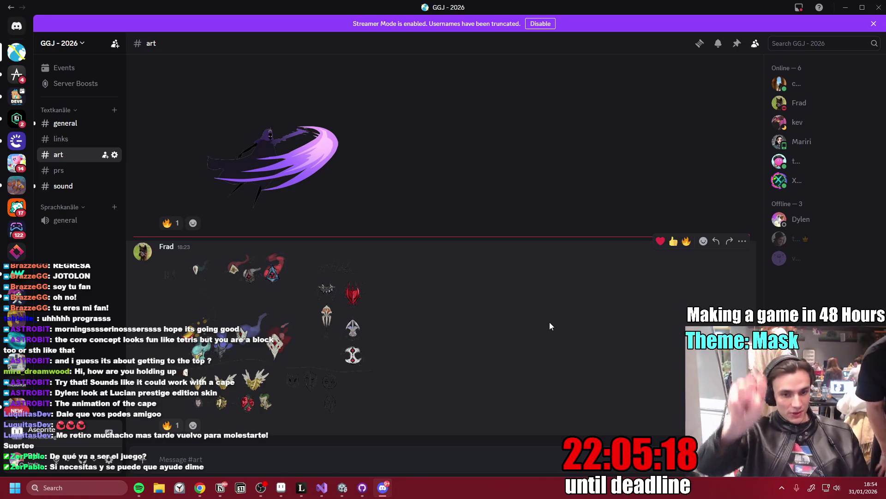
left_click(316, 347)
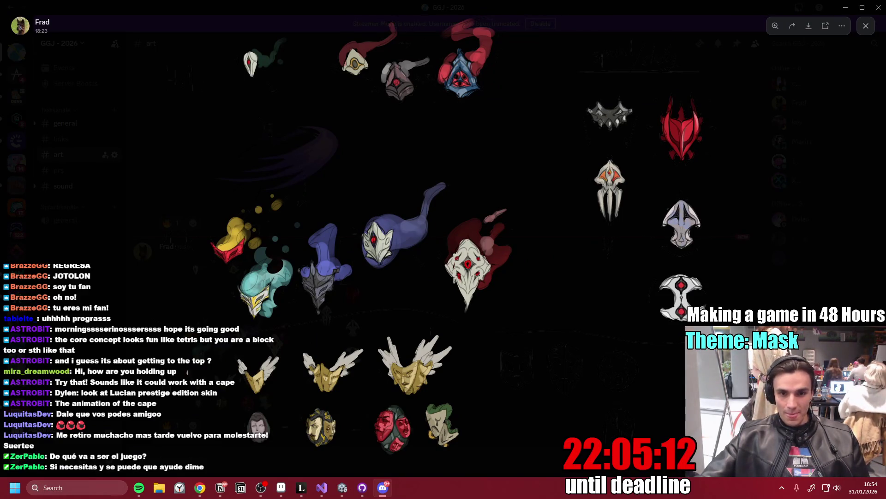
key("Escape")
- Enlarge the purple scythe-wielder slash artwork, close it, and scroll back through the feed
scroll(387, 334, "up", 5)
scroll(378, 314, "down", 3)
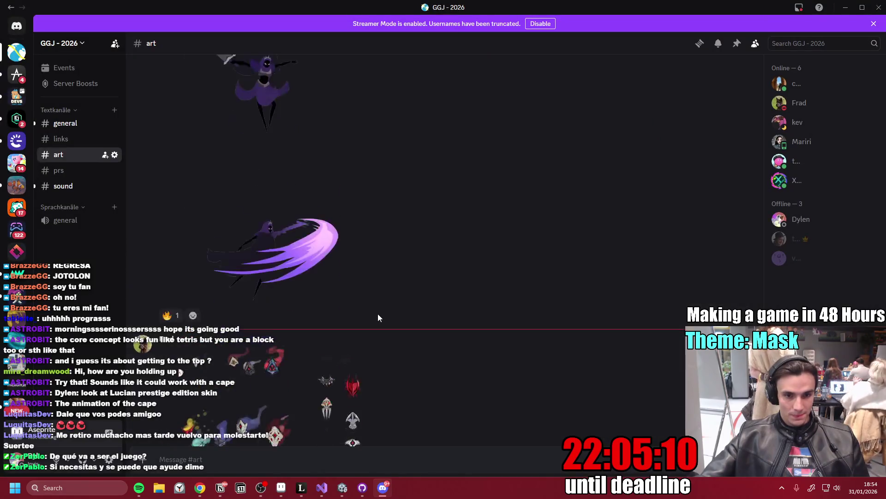
left_click(278, 246)
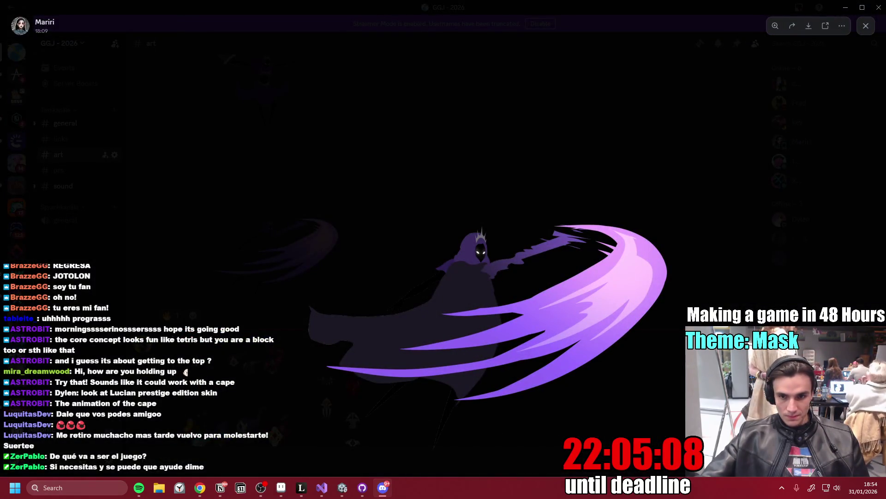
key("Escape")
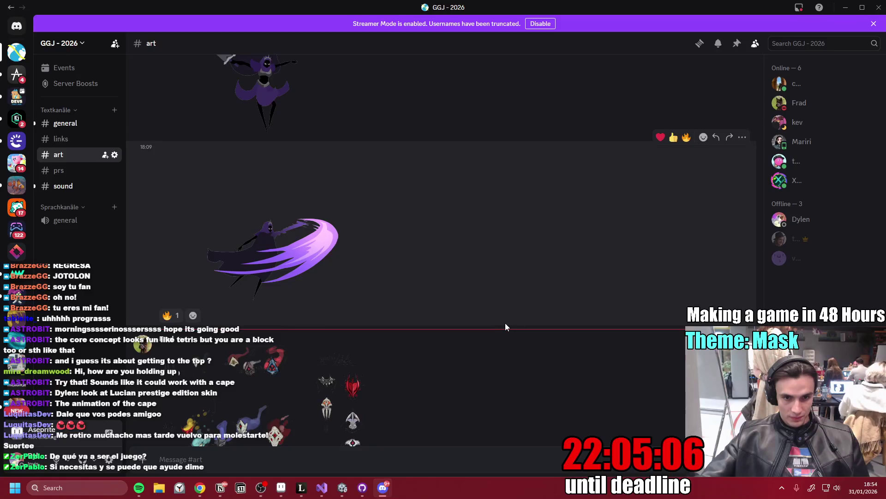
scroll(508, 322, "up", 3)
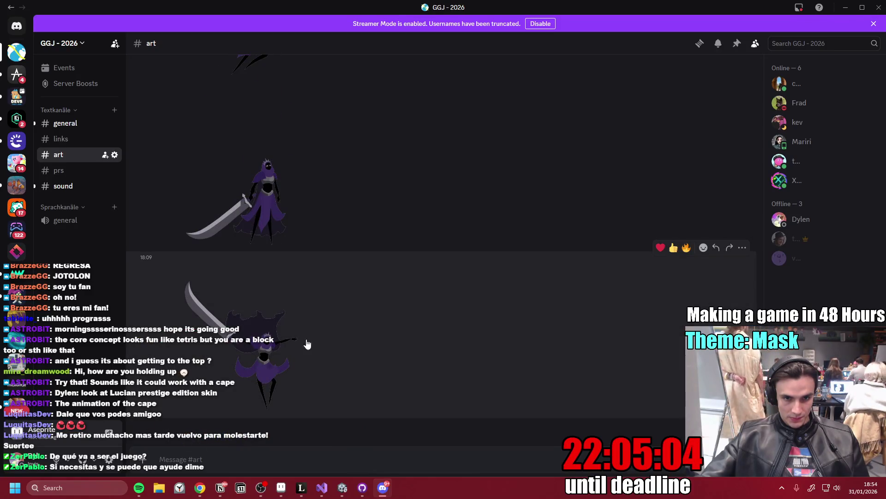
scroll(347, 337, "up", 3)
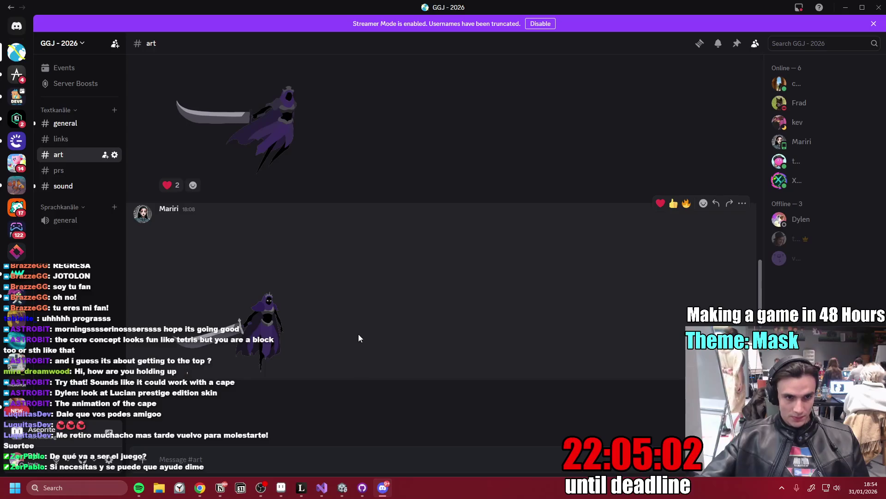
scroll(356, 338, "down", 5)
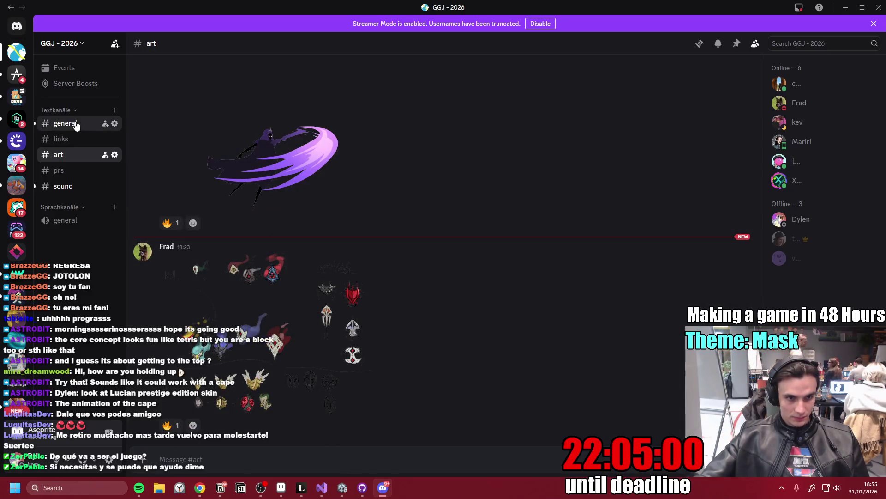
- Check the game name list in #general, play the .wav clip in #sound, then minimize Discord
left_click(74, 123)
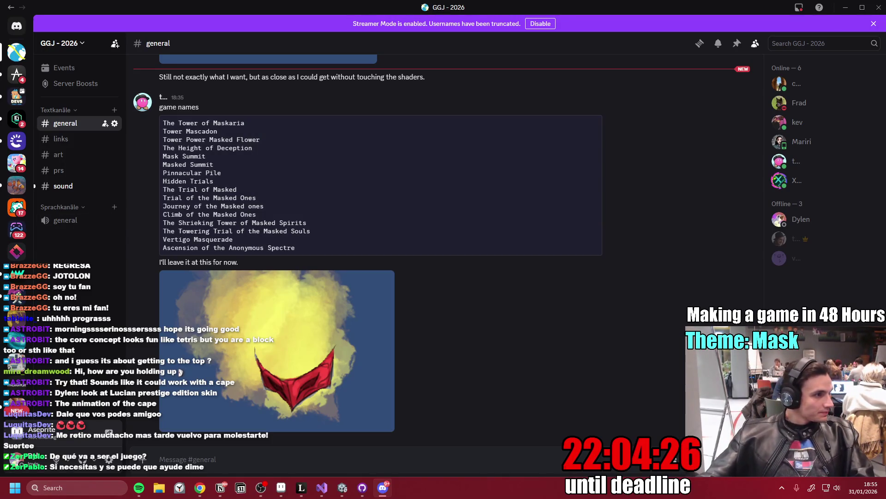
key("alt+Tab")
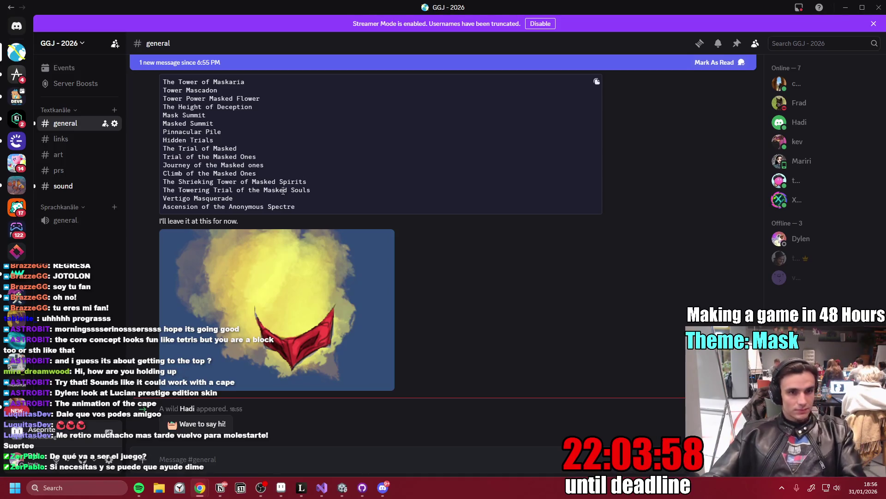
left_click(71, 187)
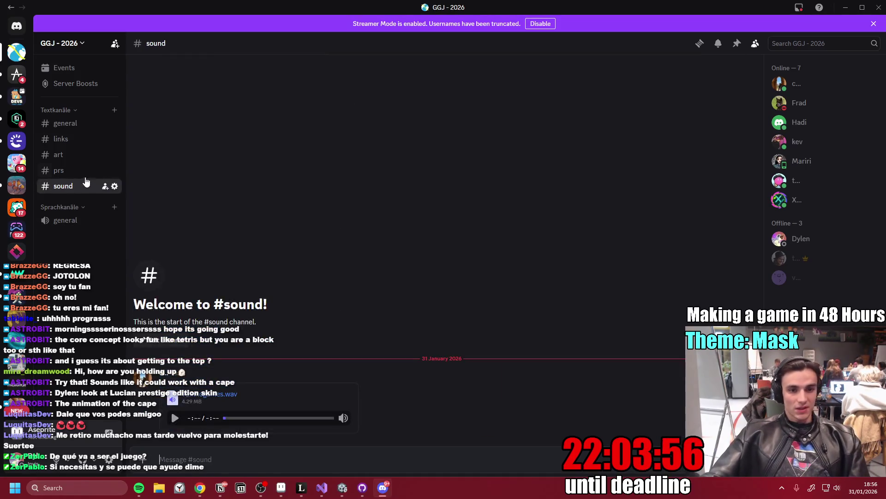
left_click(175, 419)
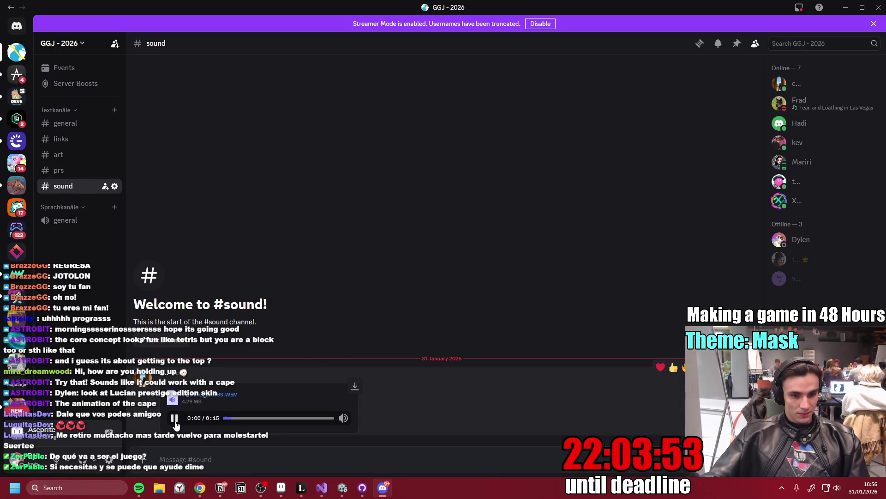
left_click(848, 7)
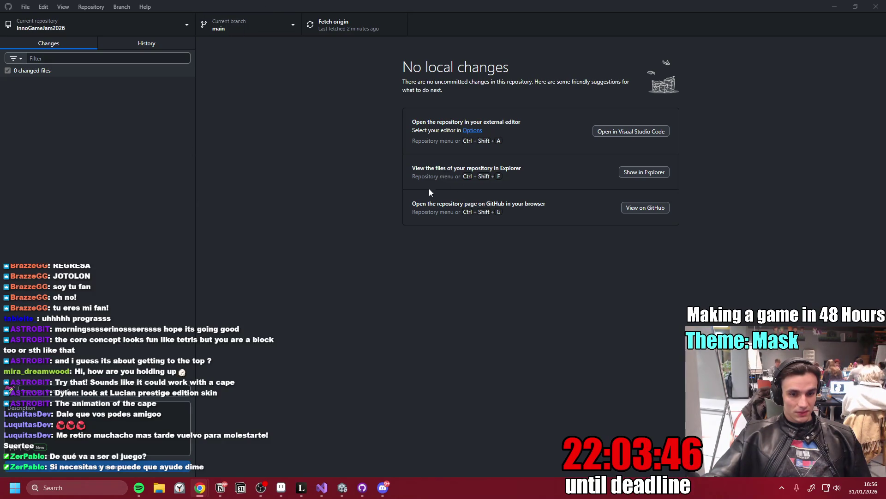
- Minimize GitHub Desktop to review the enemy-spawning notes in Notion, then bring Unity forward
left_click(835, 6)
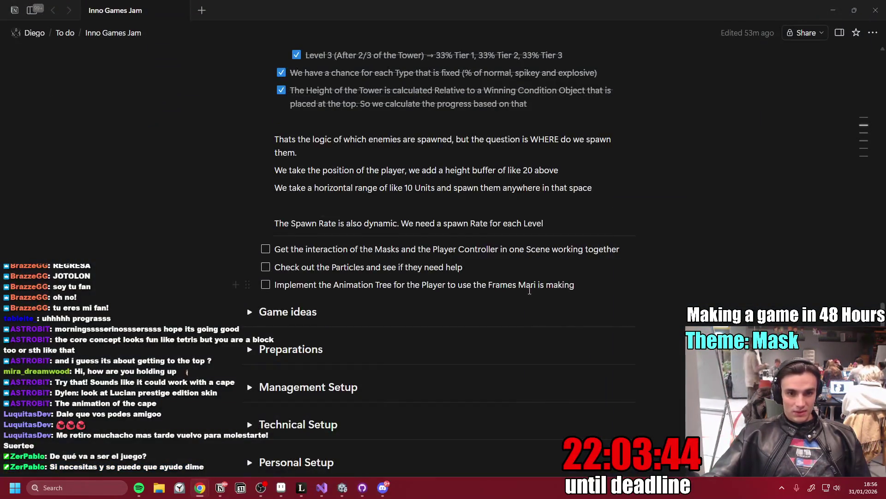
scroll(527, 281, "up", 3)
scroll(386, 384, "down", 1)
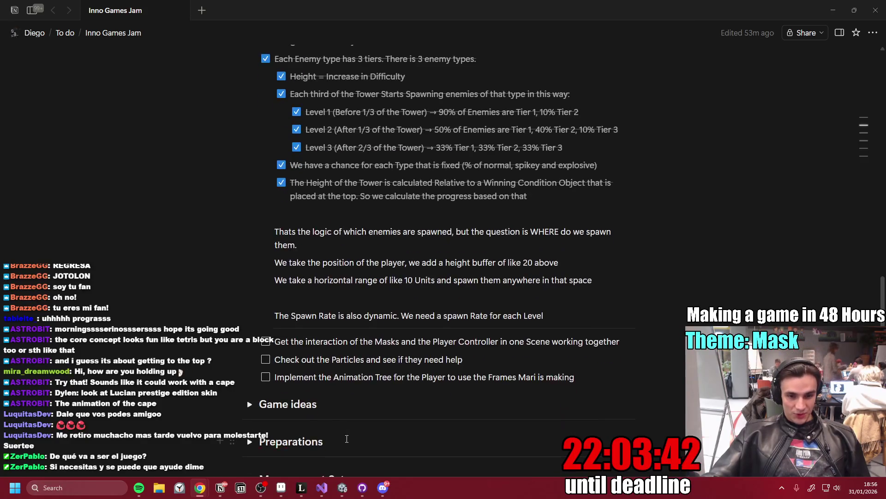
left_click(342, 494)
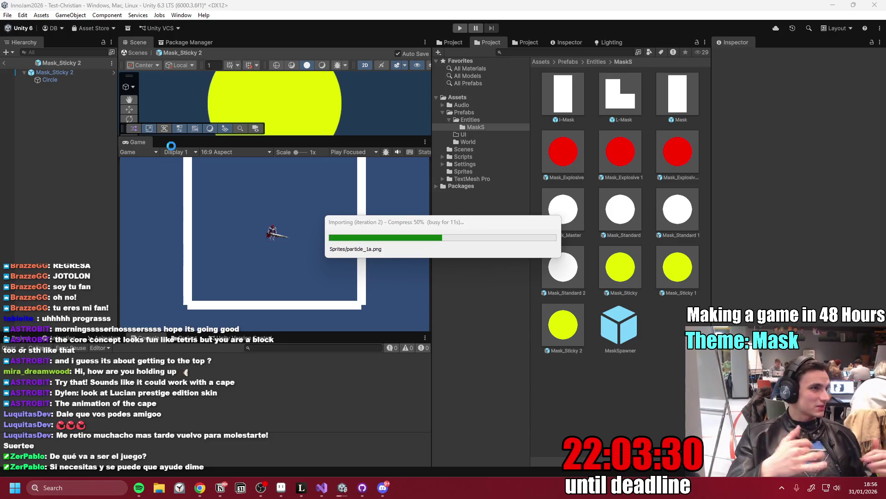
- After the import finishes, view DynamicEnemySpawner.cs in Visual Studio, then bring GitHub Desktop forward
key("alt+Tab")
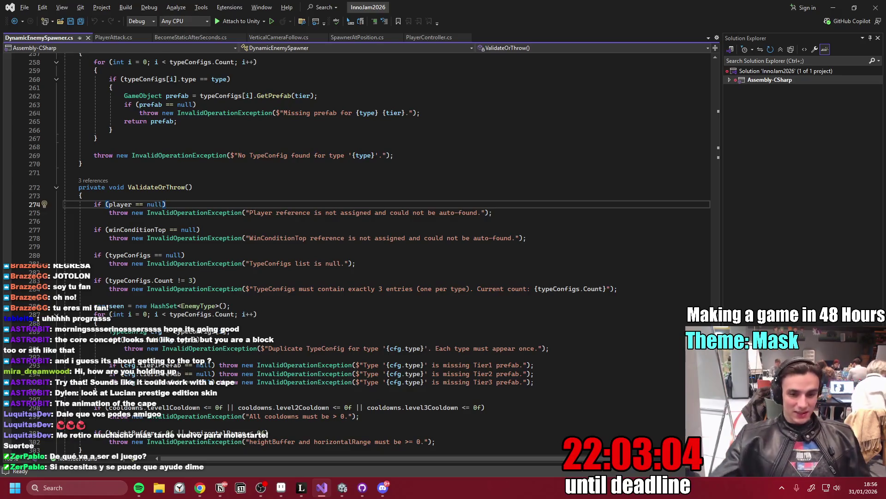
left_click(364, 489)
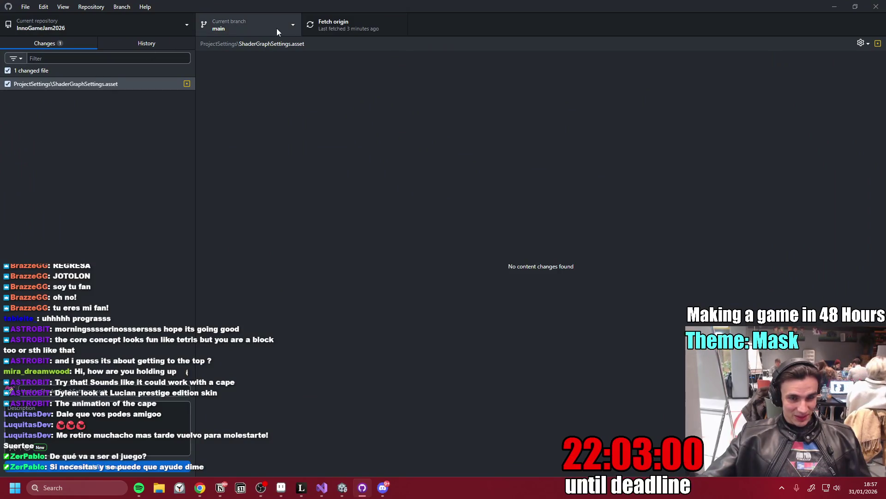
- Bring up the browser, glance at the Notion task page, and return to the browser
mouse_move(200, 488)
left_click(259, 444)
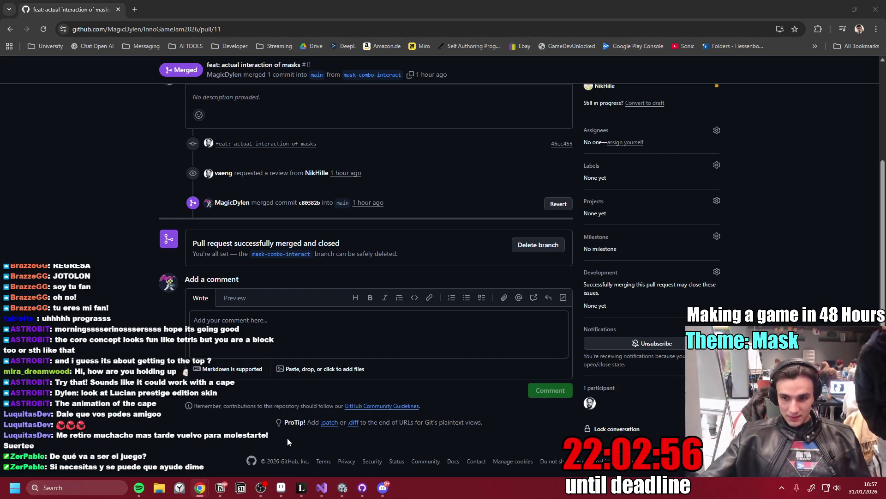
left_click(225, 488)
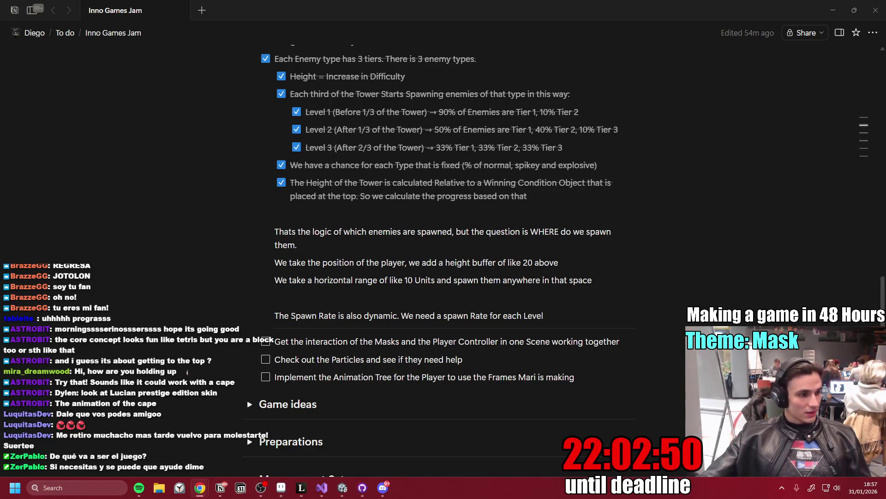
left_click(199, 487)
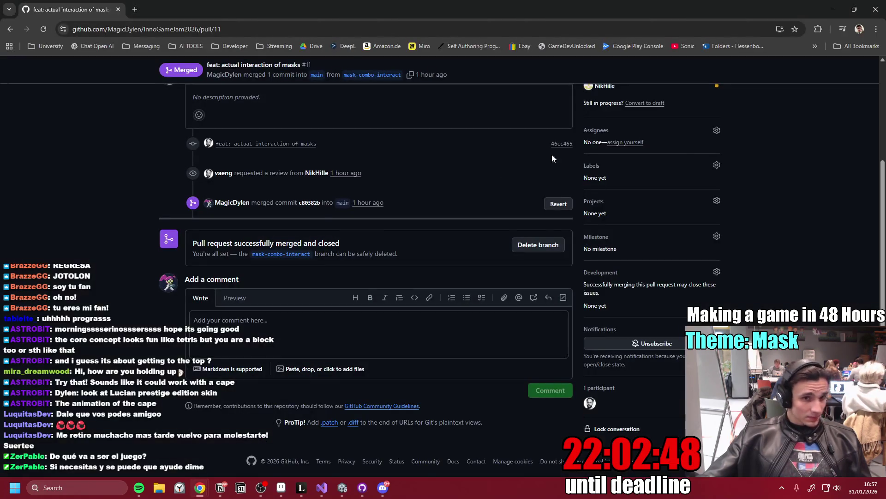
- Open pull request #13 'Make attack meaningful' and confirm it merges into main without conflicts
scroll(455, 163, "up", 3)
left_click(122, 91)
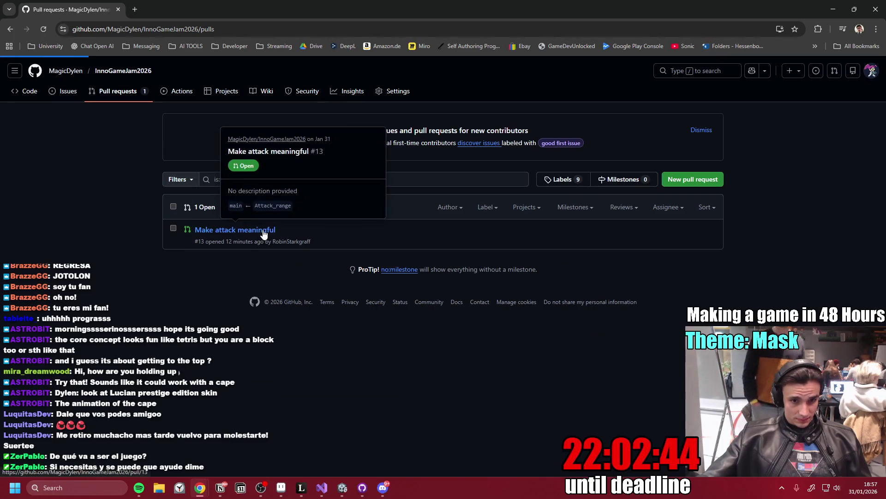
left_click(265, 231)
scroll(351, 272, "down", 3)
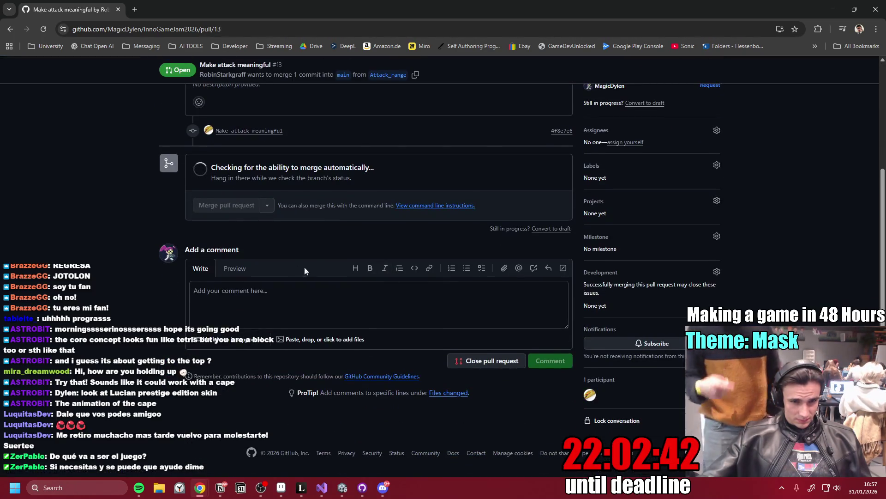
scroll(161, 245, "up", 3)
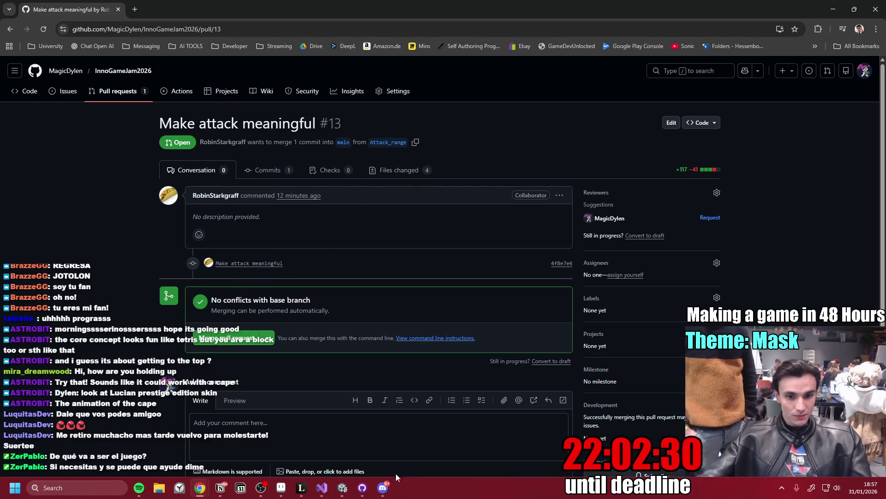
mouse_move(344, 491)
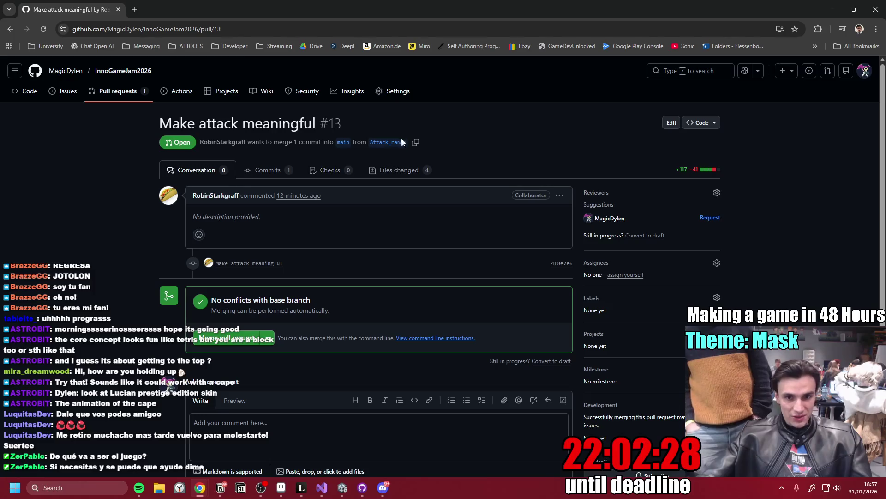
left_click(370, 490)
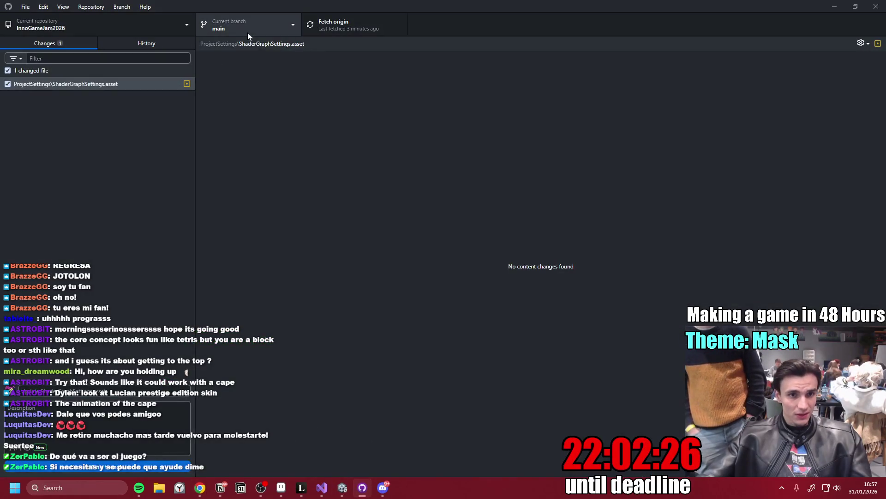
- Cancel the first branch switch and discard the ShaderGraphSettings.asset change
left_click(254, 33)
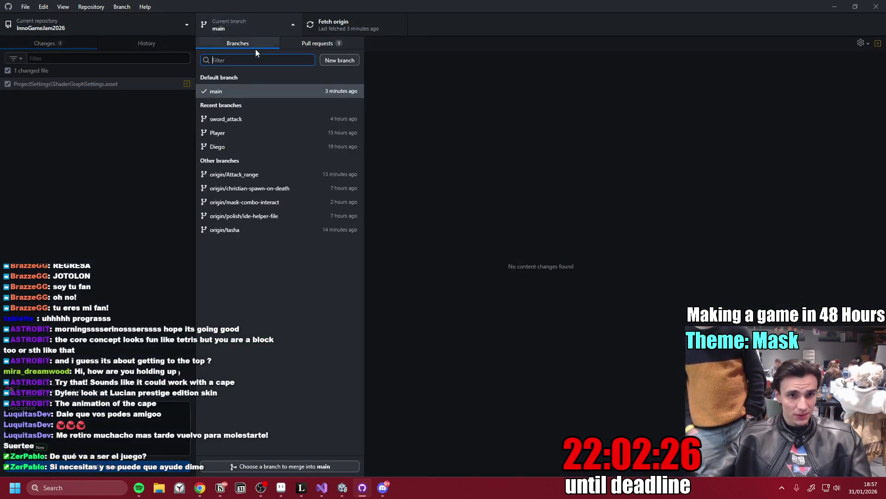
left_click(270, 176)
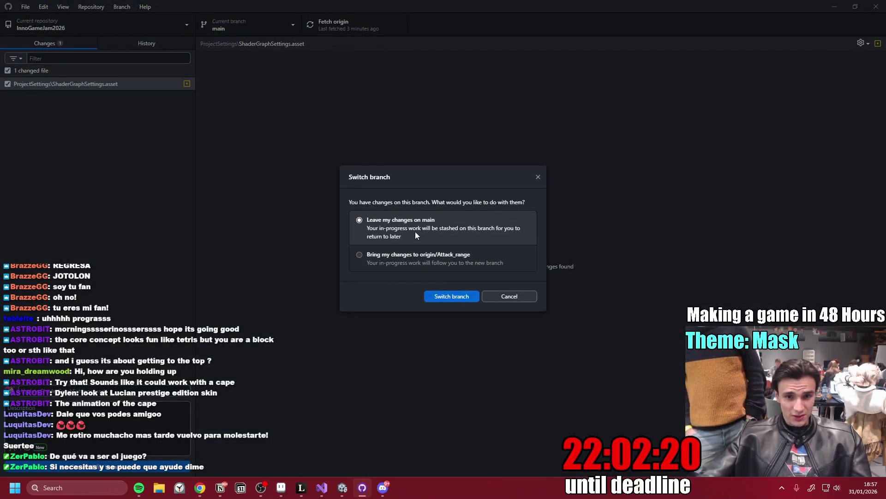
left_click(512, 298)
left_click(123, 87)
right_click(122, 89)
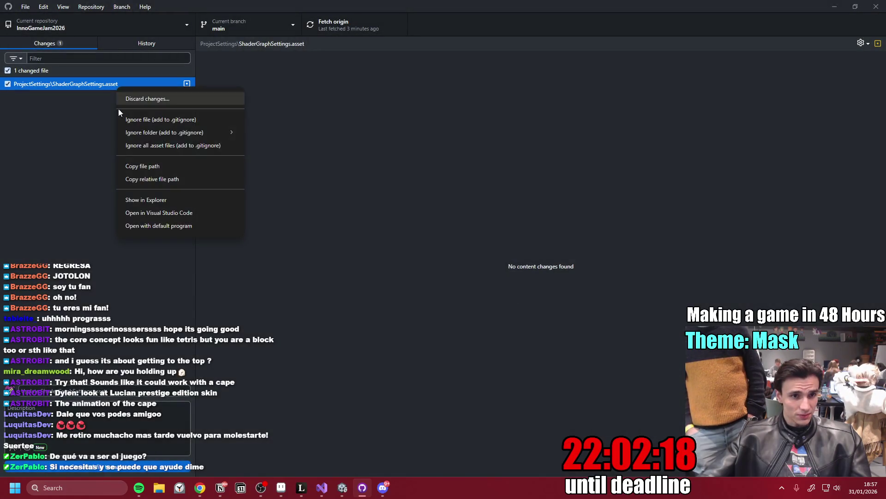
left_click(153, 99)
left_click(449, 286)
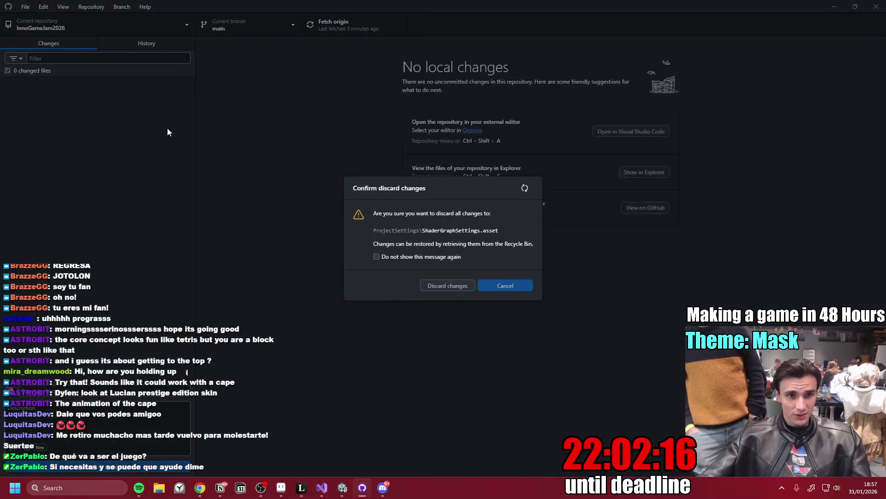
- Check out the origin/Attack_range branch and drag the pull request browser window aside
left_click(297, 29)
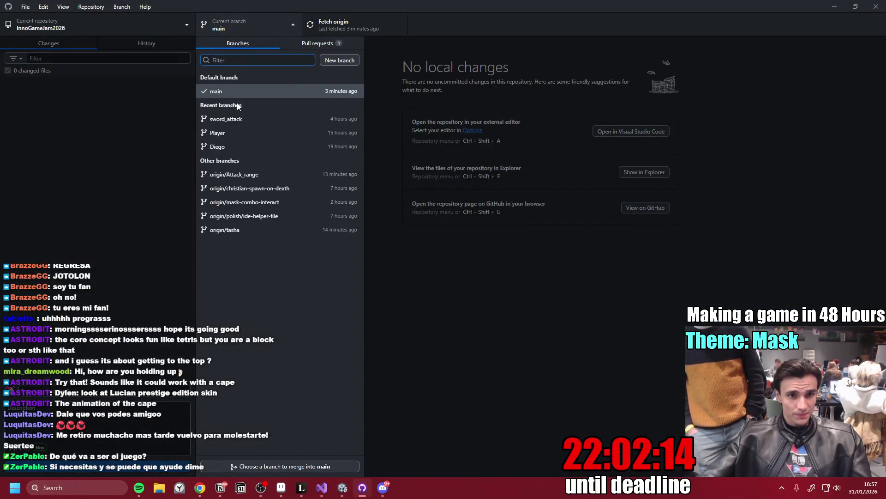
left_click(256, 175)
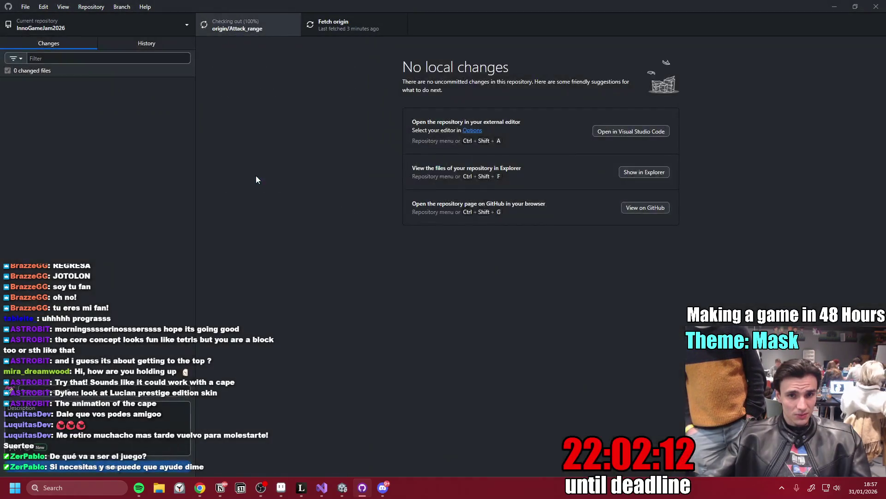
mouse_move(203, 486)
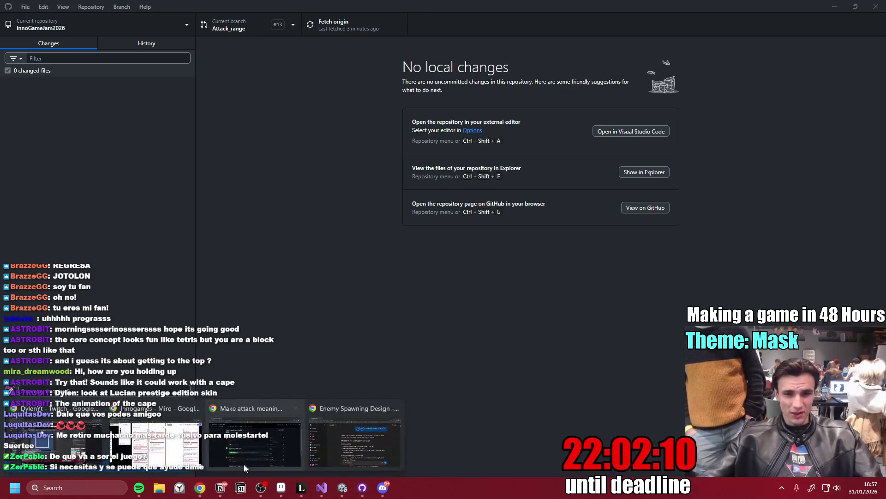
left_click(267, 446)
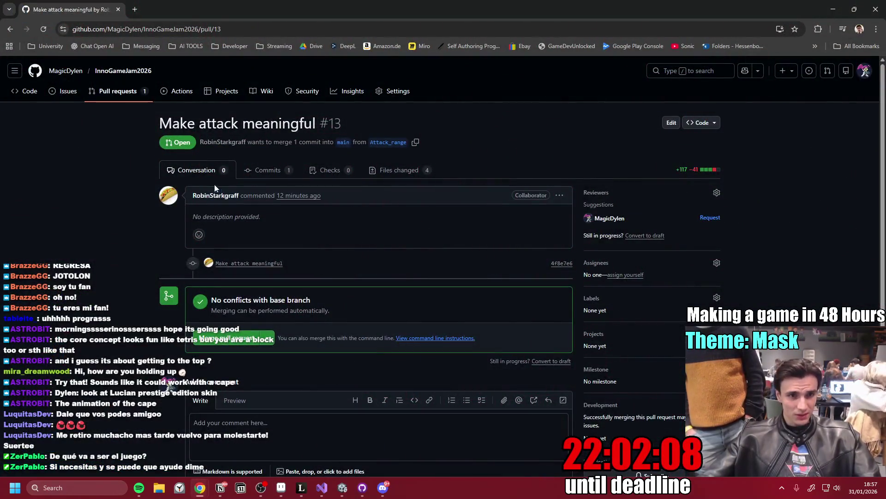
mouse_move(181, 12)
left_mouse_down()
mouse_move(390, 192)
mouse_move(0, 199)
left_mouse_up()
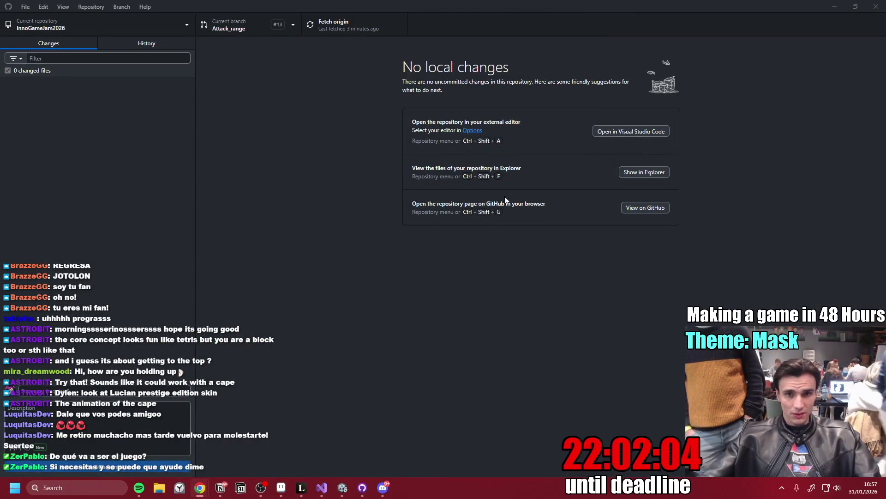
- Exit the Mask_Sticky 2 prefab back to Test-Christian and open the robin scene from Assets > Scenes
left_click(344, 488)
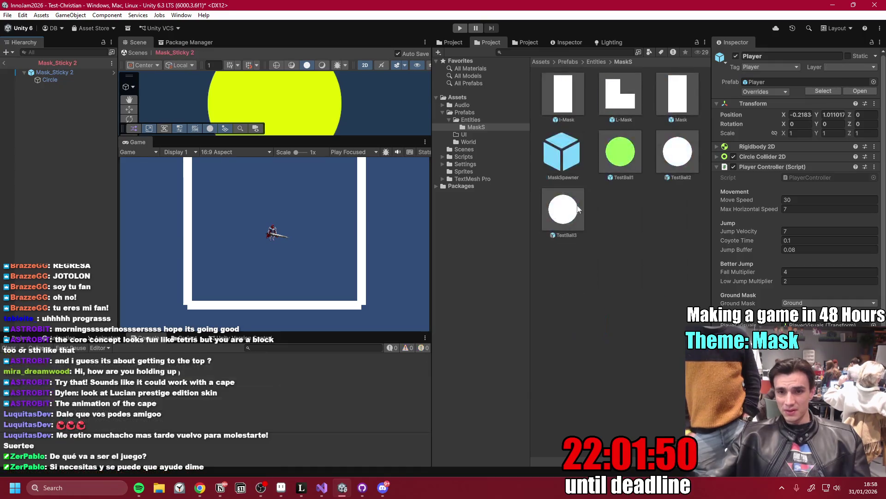
left_click(601, 269)
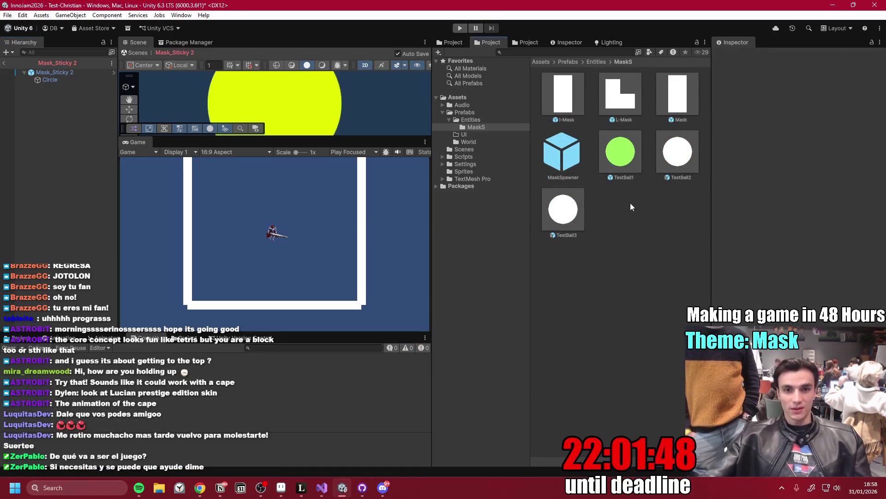
left_click(4, 64)
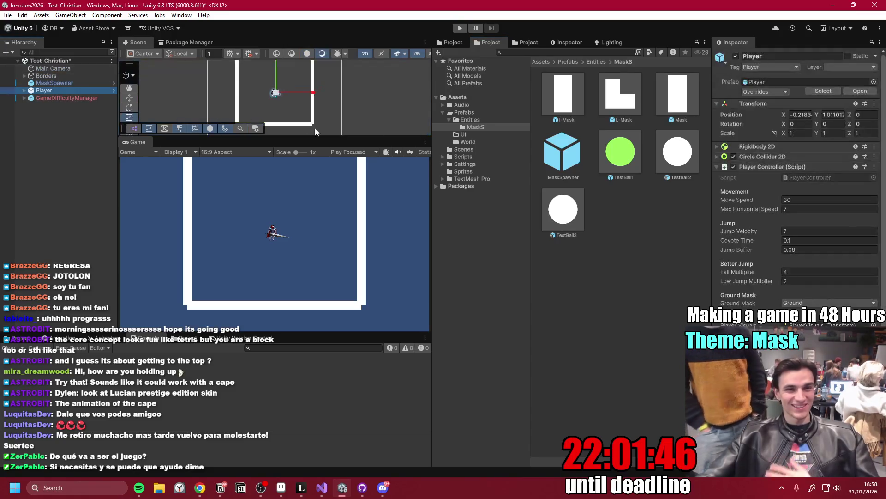
left_click(572, 62)
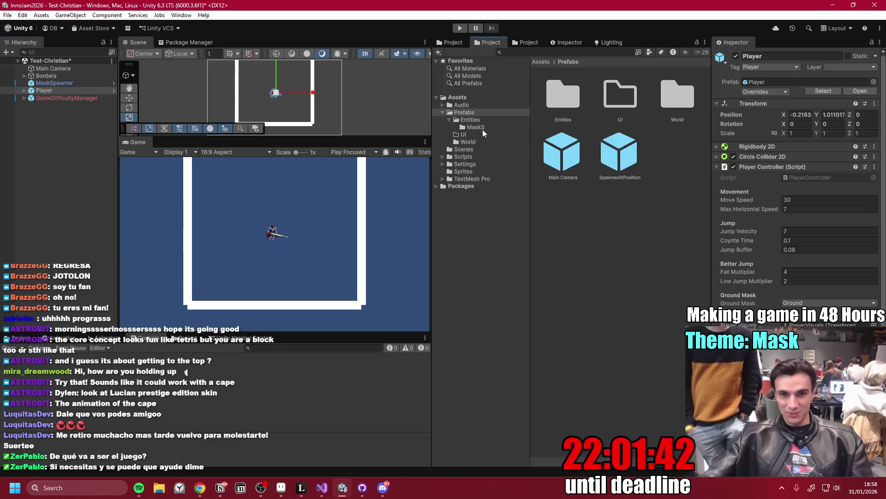
left_click(473, 149)
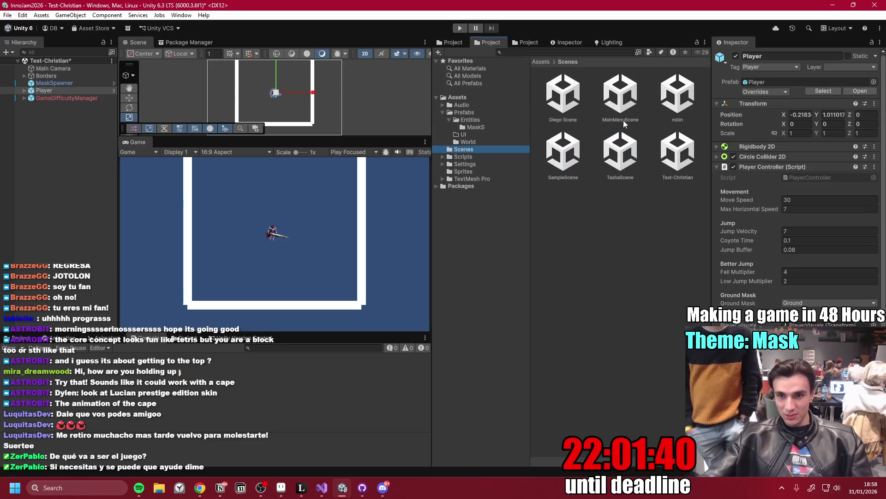
left_click(681, 105)
double_click(680, 105)
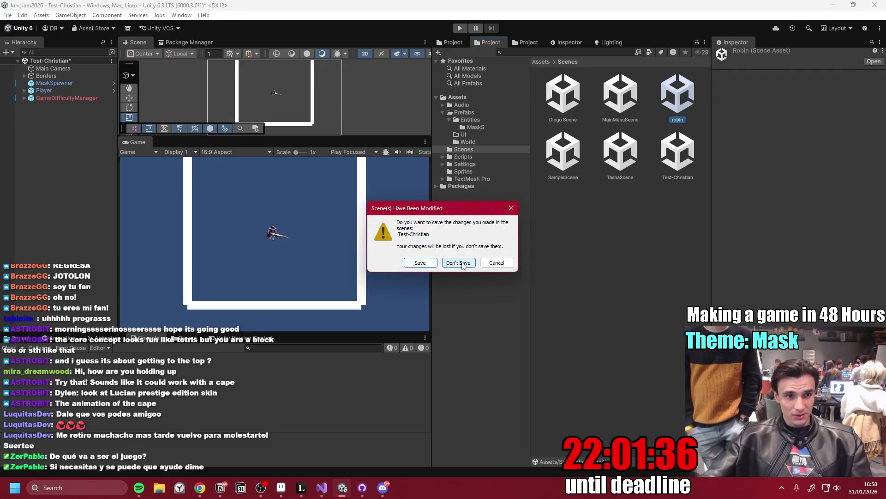
- Load the robin scene without saving Test-Christian, start Play, and run and jump the knight around
left_click(461, 263)
left_click(460, 28)
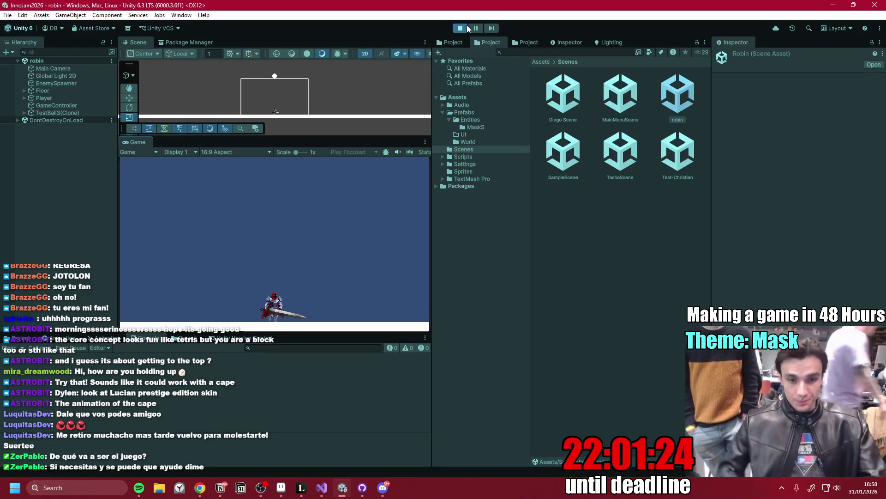
key("d")
key("a")
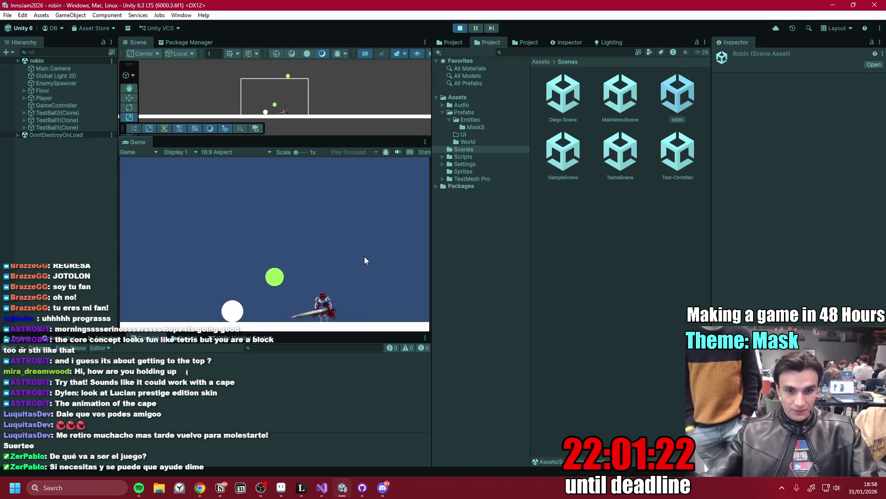
key("d")
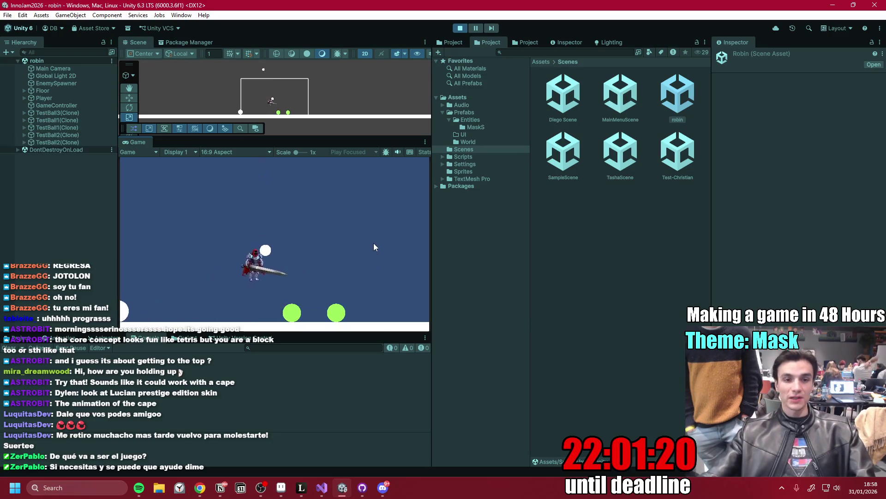
key("a")
key("a")
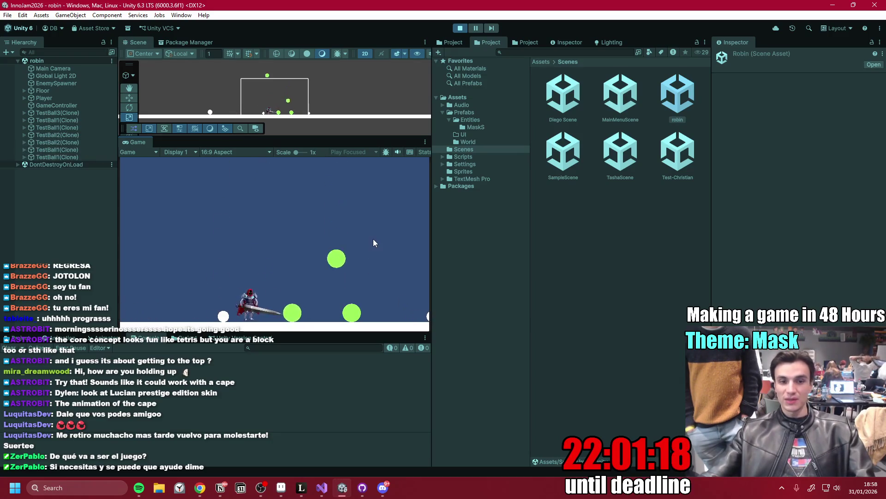
key("space")
key("d")
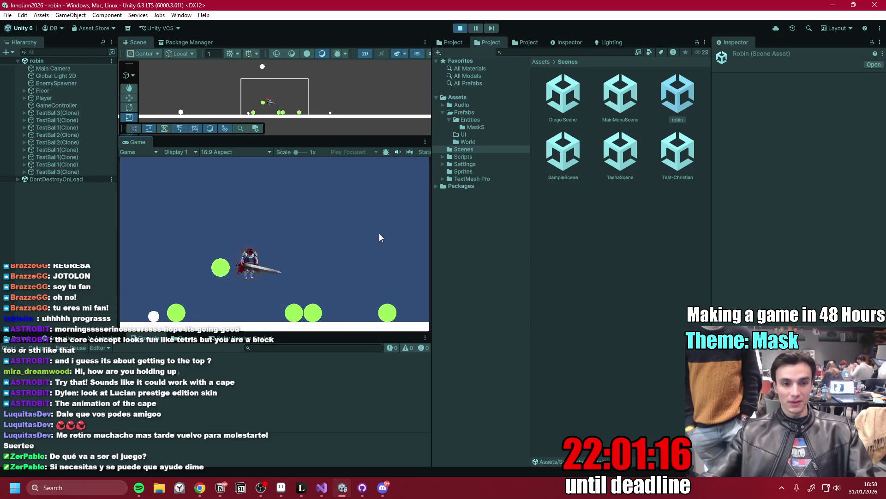
key("space")
key("a")
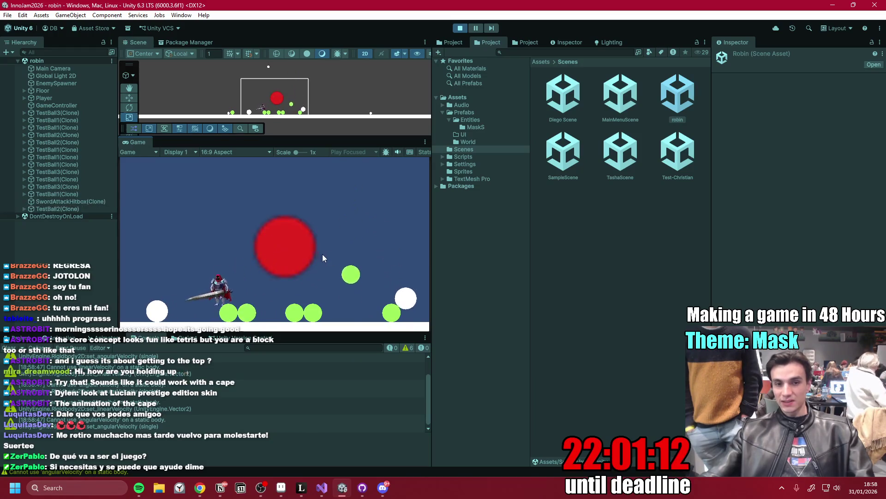
key("d")
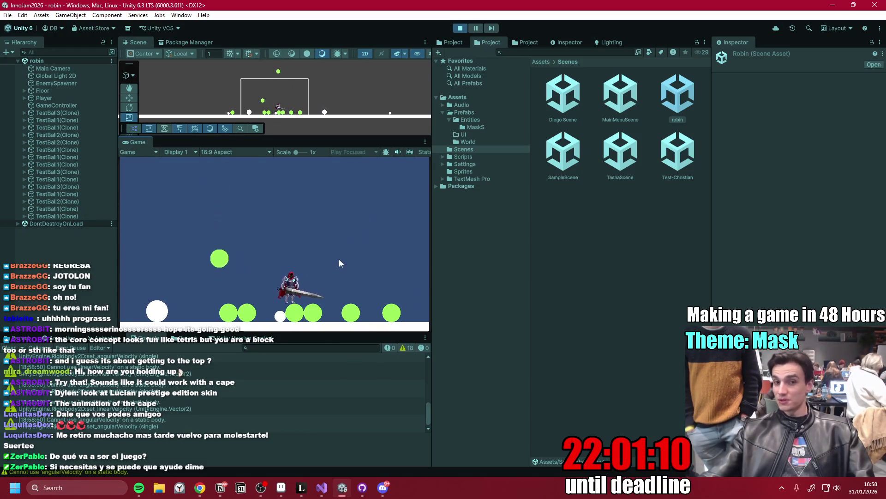
- Swing the sword at the falling balls while jumping left and right
key("d")
left_click(369, 251)
key("space")
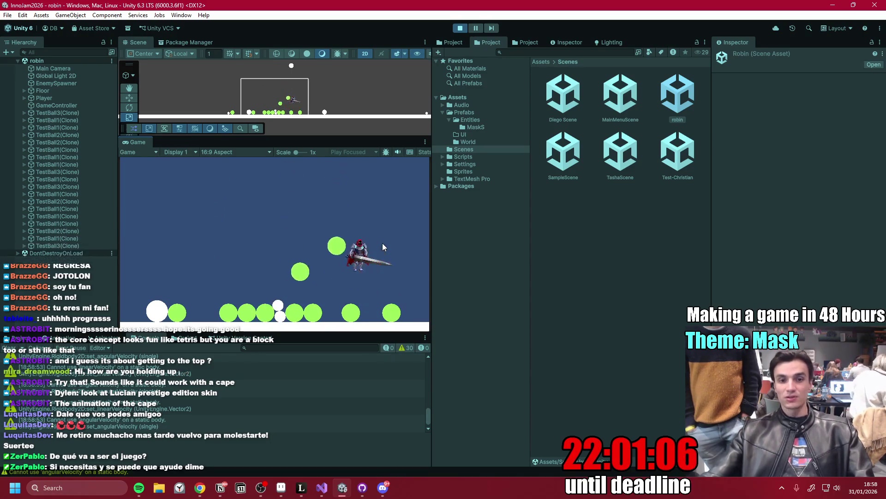
key("a")
left_click(386, 239)
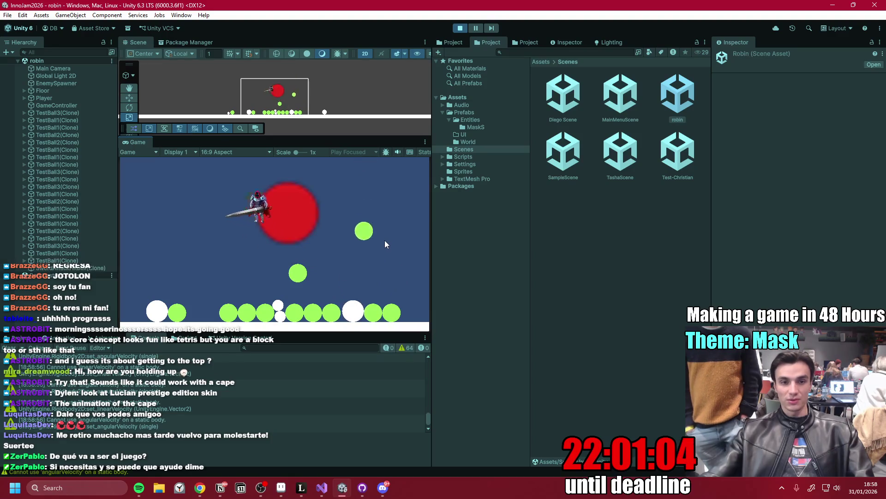
key("space")
key("d")
left_click(381, 239)
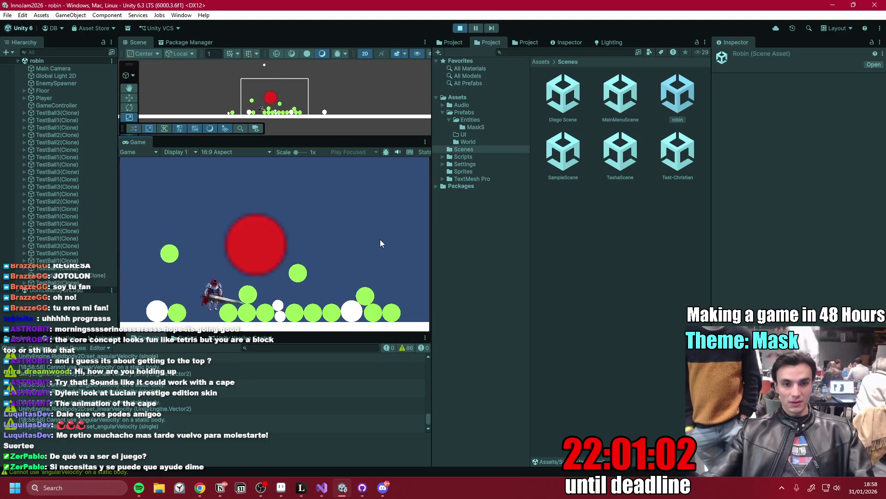
key("a")
- View the hooded figure artwork in Discord's art channel, then attack again in the game
left_click(385, 487)
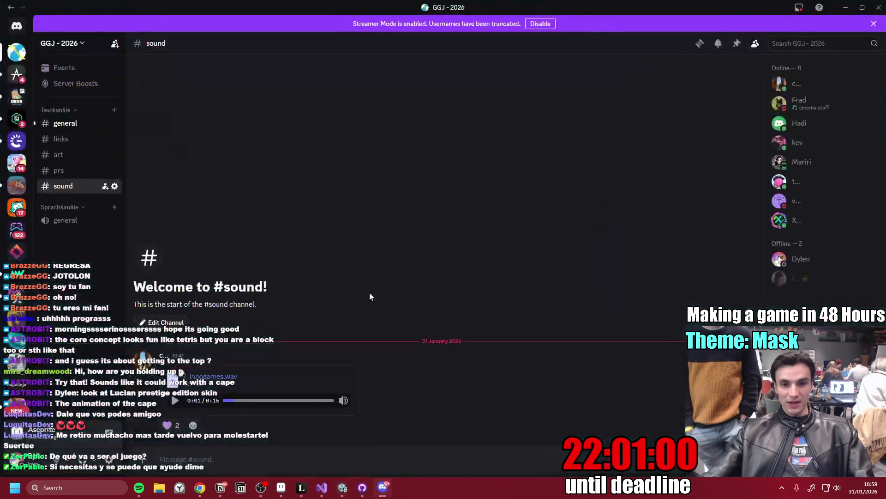
left_click(59, 155)
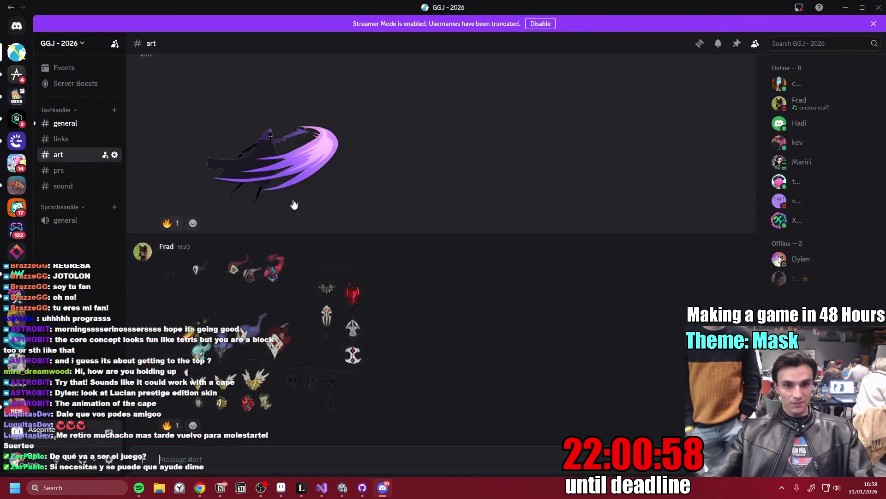
left_click(287, 152)
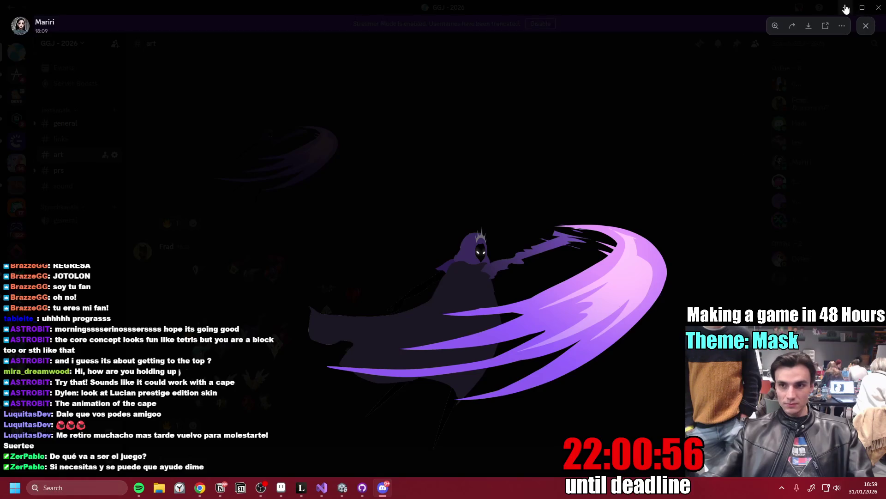
left_click(846, 7)
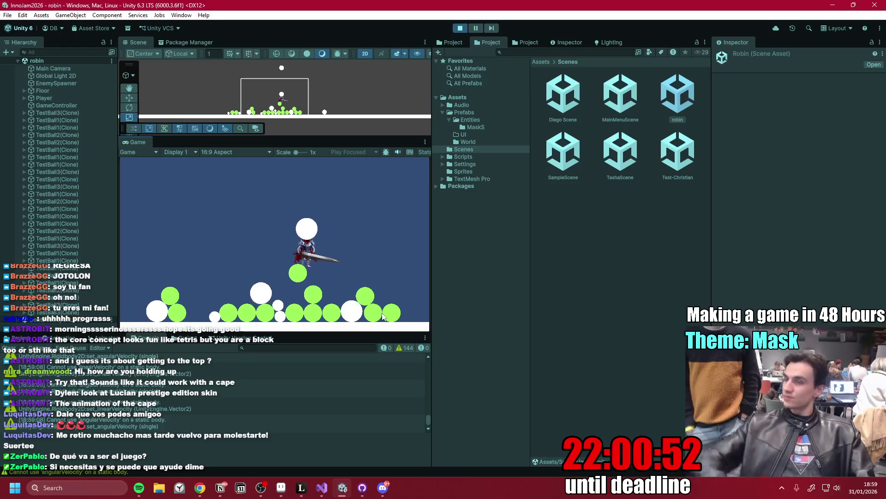
left_click(340, 237)
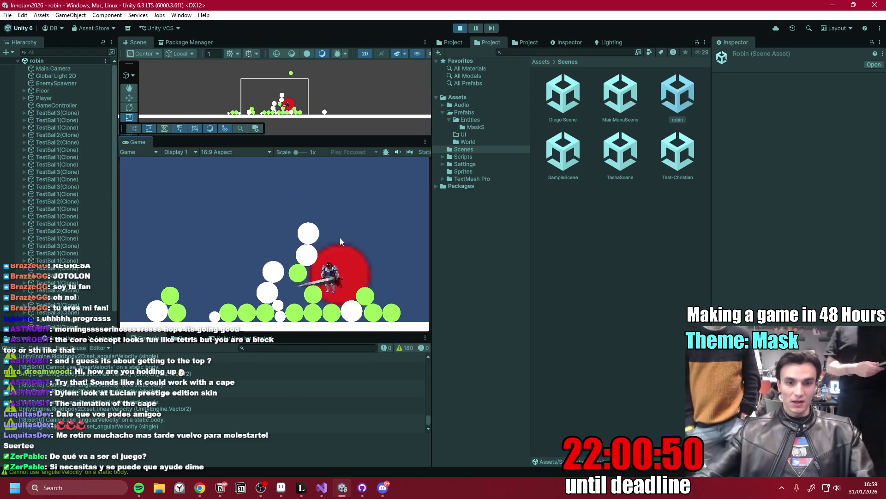
- Pause and inspect SwordAttackHitbox(Clone)'s Circle Collider 2D, then stop Play
left_click(476, 29)
scroll(44, 252, "down", 2)
double_click(69, 313)
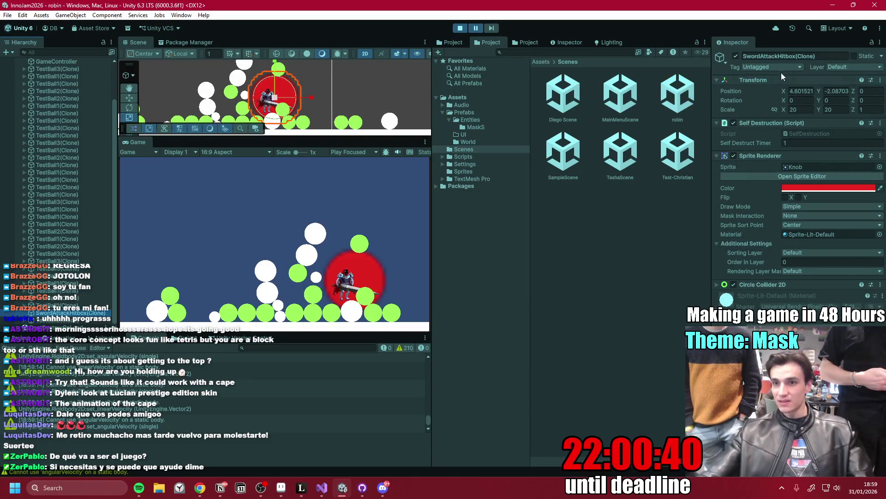
left_click(717, 285)
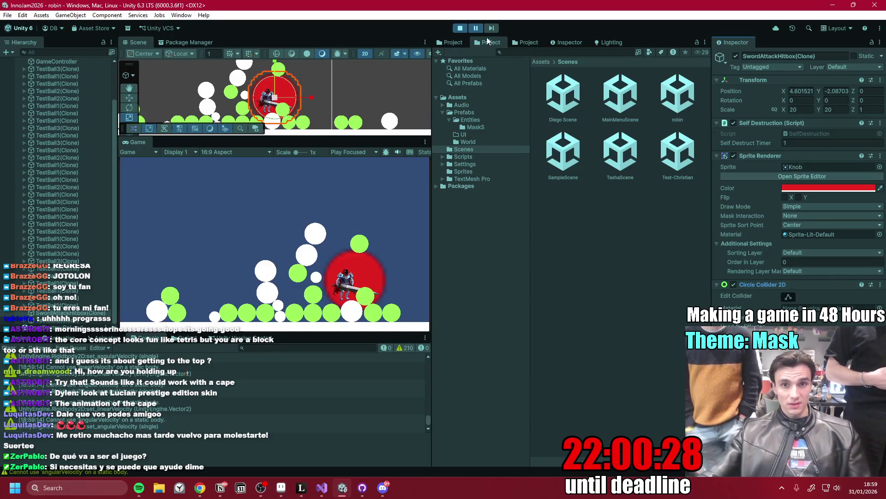
left_click(462, 29)
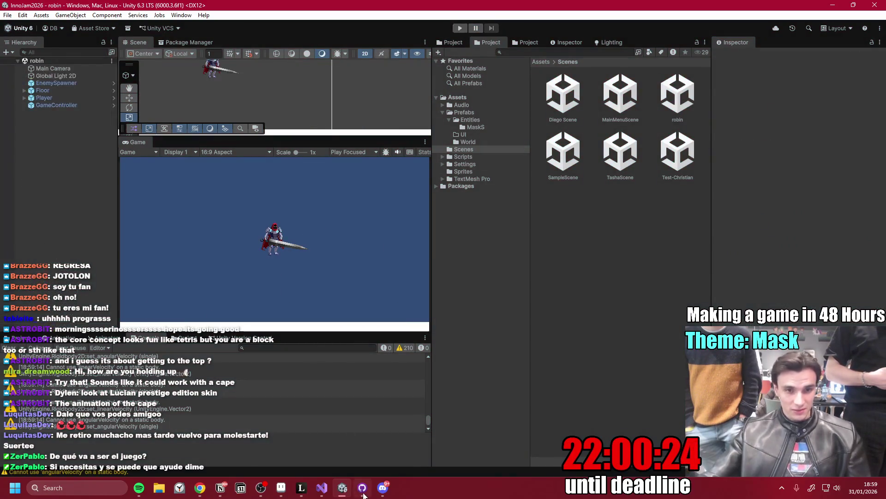
- Discard the change to ProjectSettings\ShaderGraphSettings.asset in GitHub Desktop
left_click(363, 487)
right_click(89, 84)
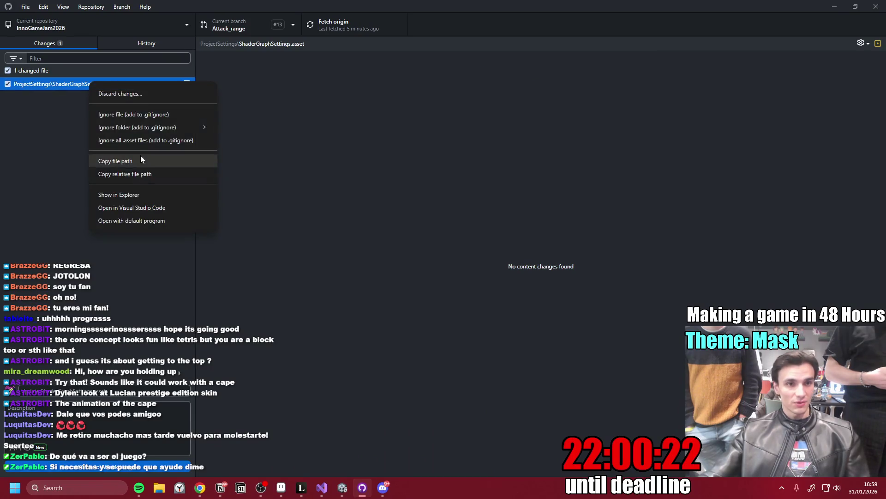
left_click(131, 93)
left_click(451, 288)
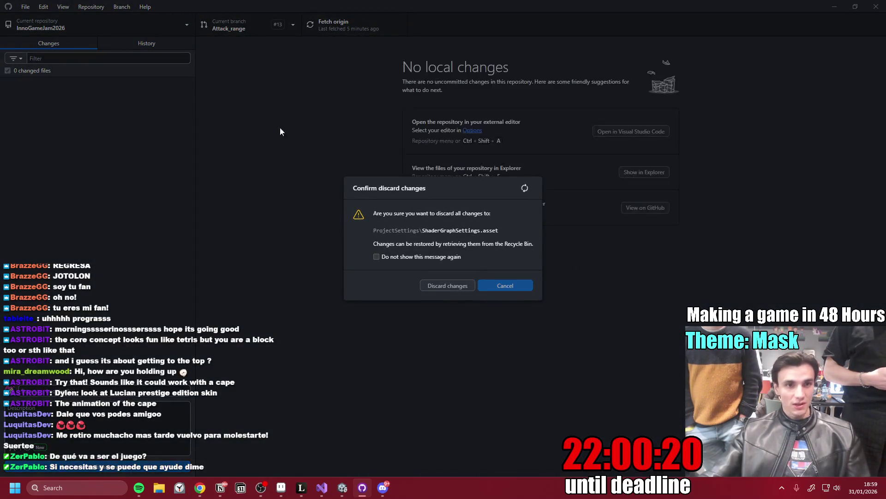
- Check the browser window, then bring the Unity editor back to the front
left_click(200, 488)
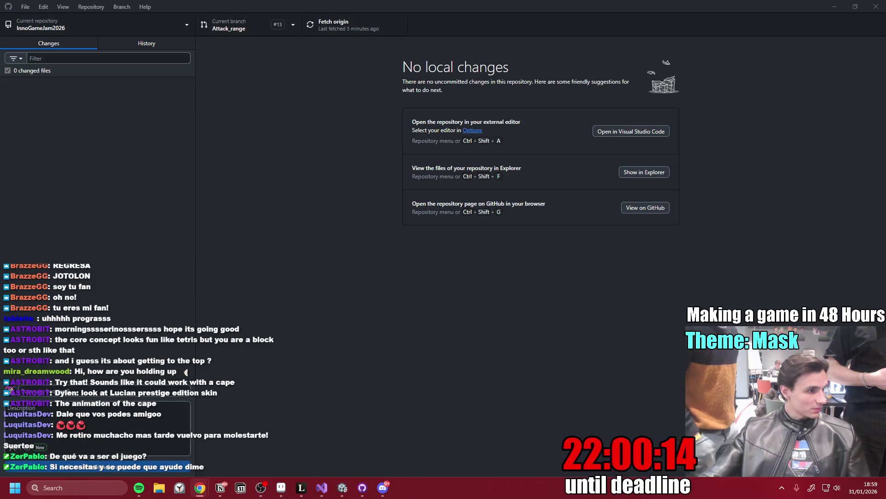
left_click(343, 487)
left_click(343, 488)
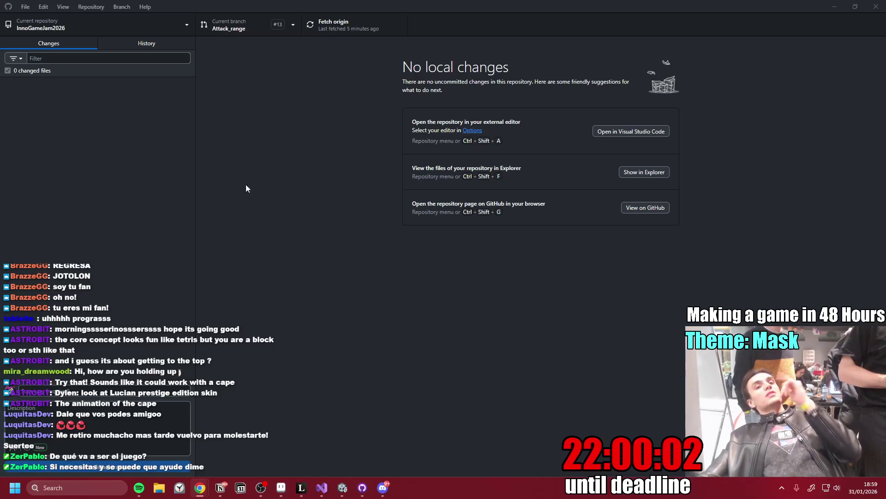
left_click(342, 487)
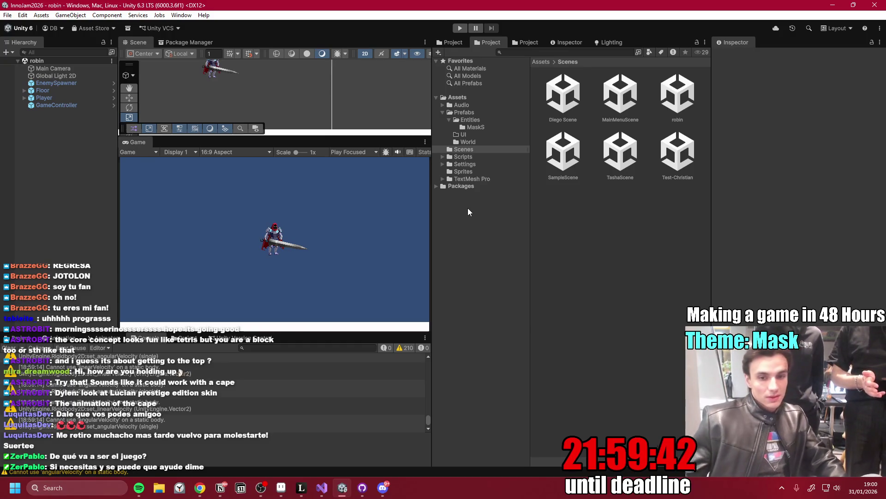
- View the enlarged purple sword-slash artwork in Discord, close it, and return to Unity
left_click(301, 488)
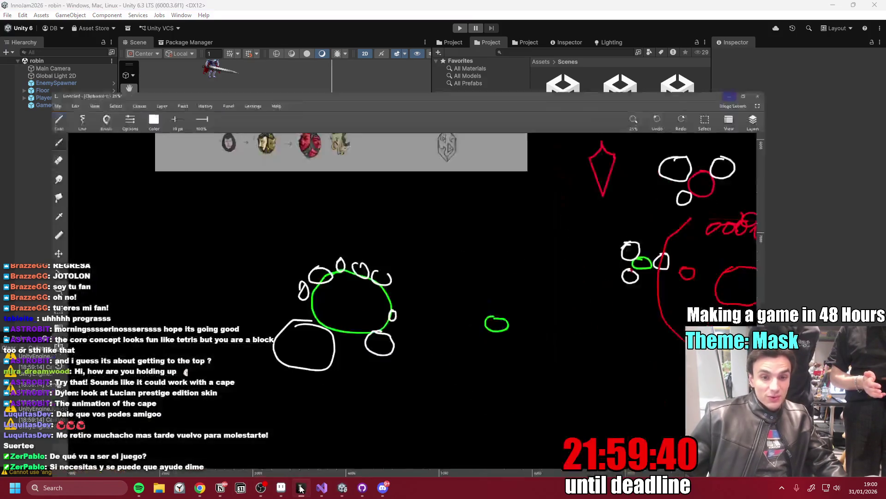
left_click(383, 487)
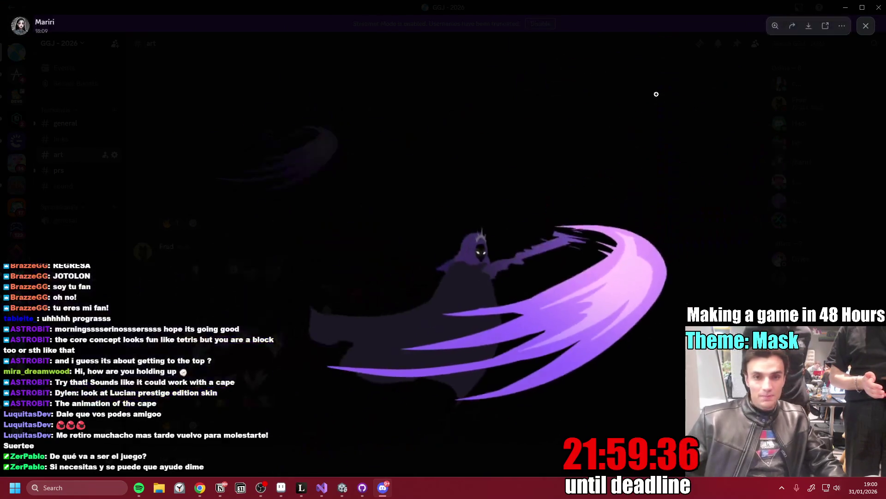
left_click(661, 89)
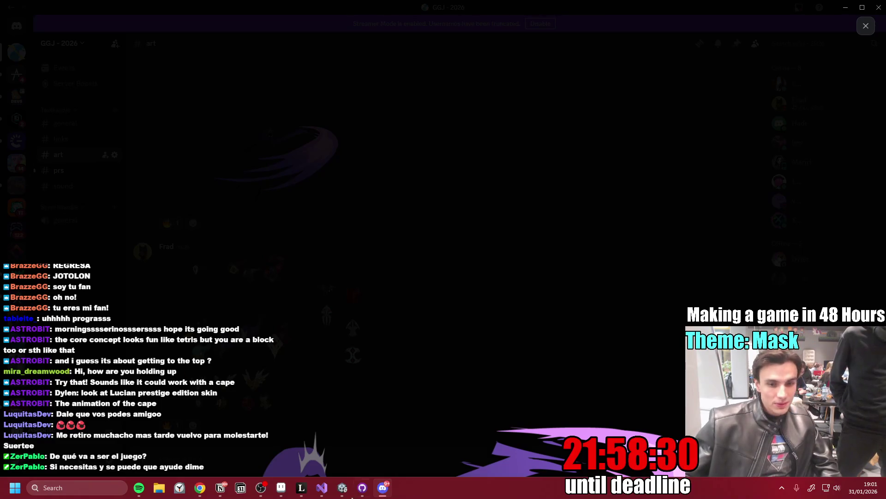
left_click(362, 488)
left_click(343, 488)
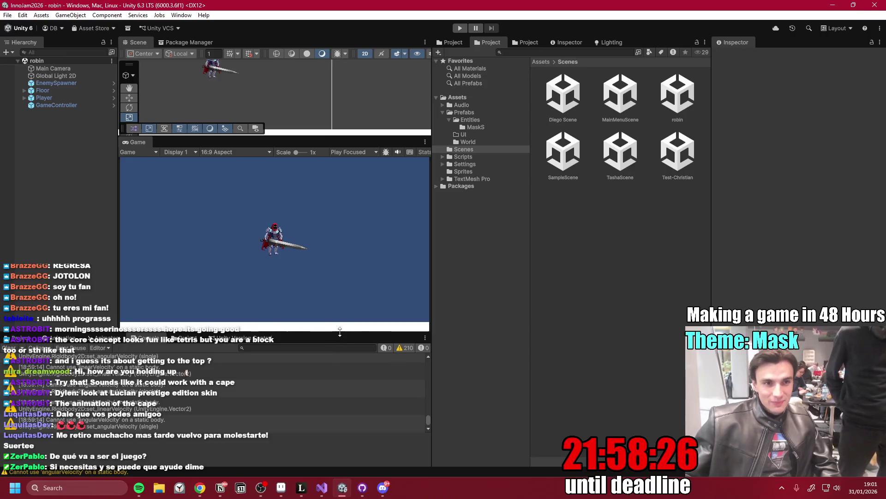
- Check out main, fetch and pull the 2 origin commits, then bring up the Inno Games Jam notes
left_click(360, 489)
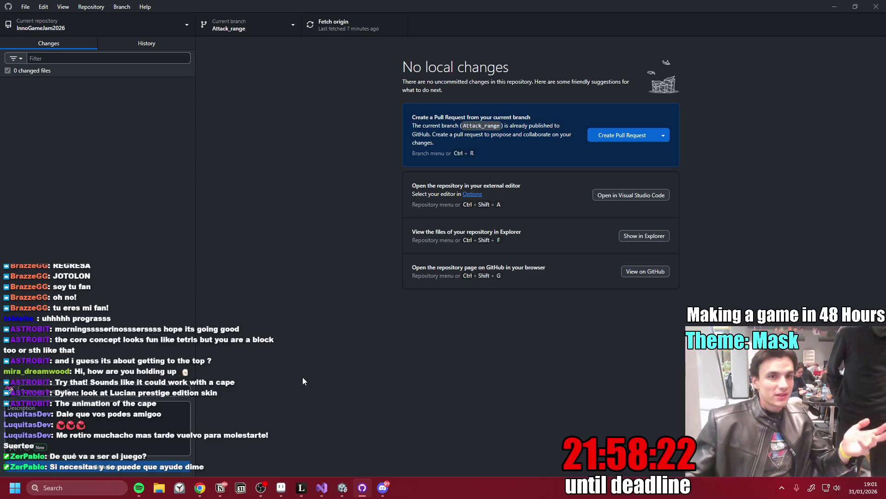
left_click(257, 32)
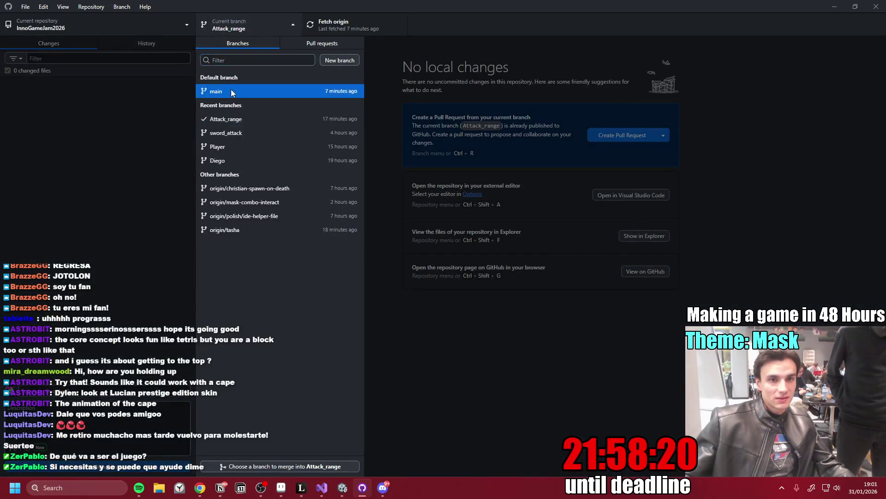
left_click(231, 89)
left_click(347, 23)
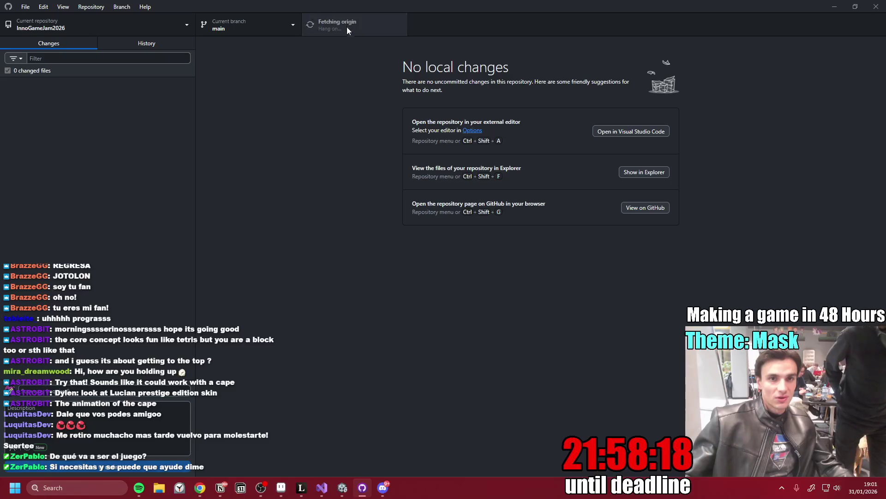
left_click(332, 28)
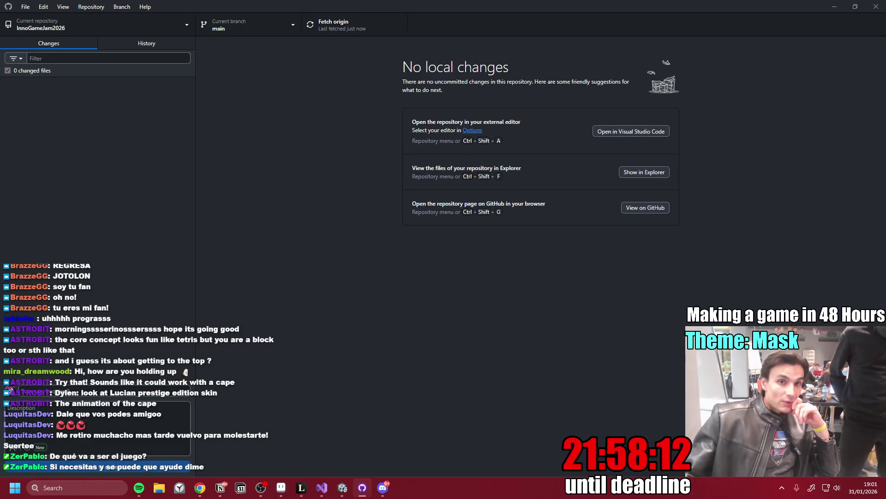
left_click(220, 488)
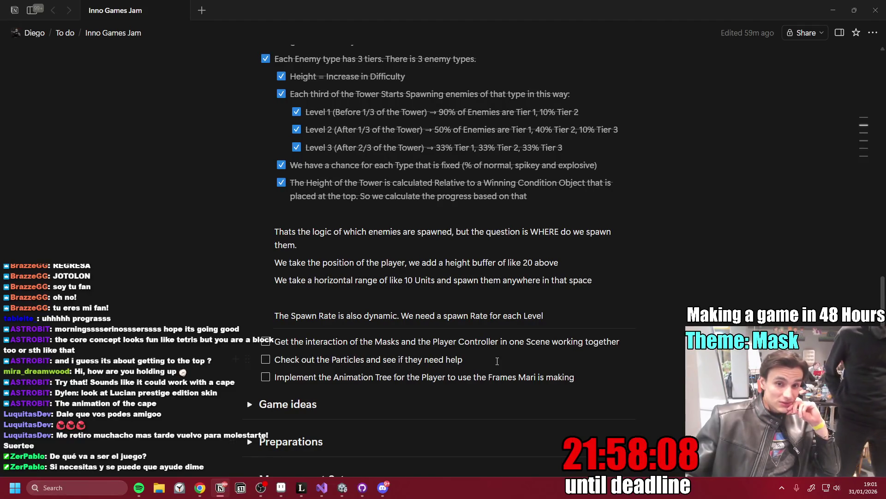
- Scroll back through Discord's #art channel and look at the Miro task board before returning to Unity
left_click(388, 489)
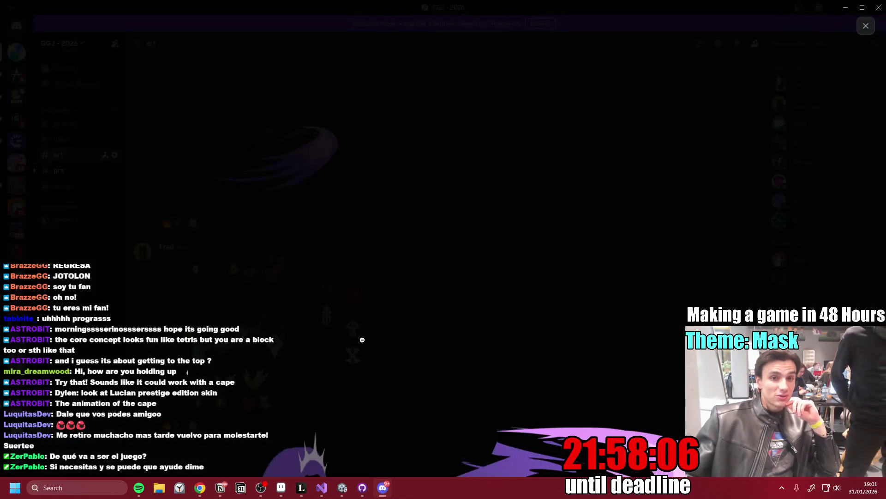
left_click(802, 89)
scroll(337, 344, "up", 5)
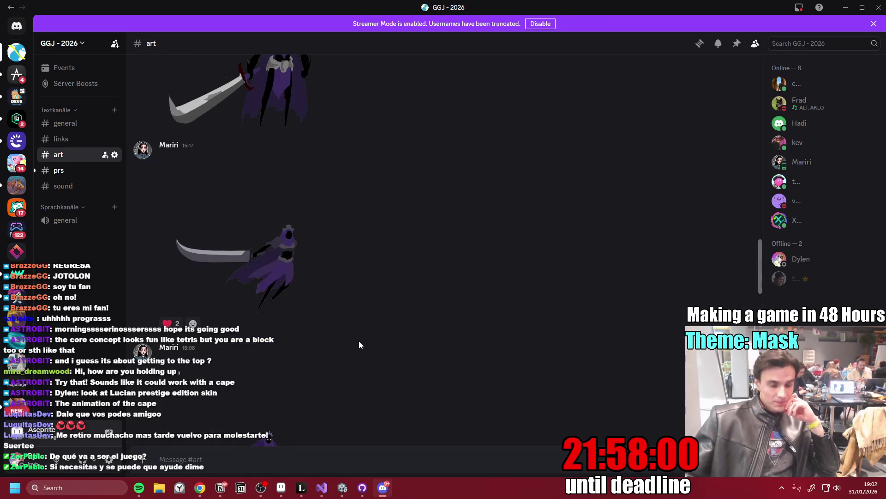
scroll(358, 341, "up", 5)
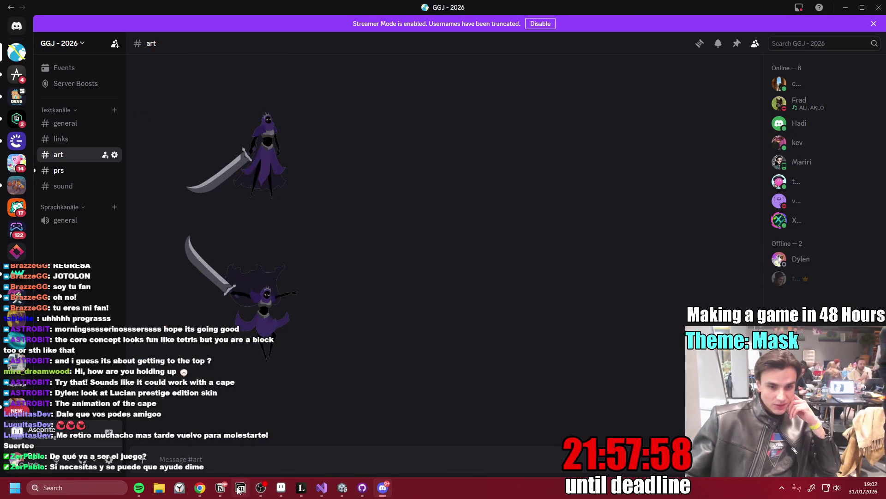
mouse_move(199, 487)
left_click(201, 459)
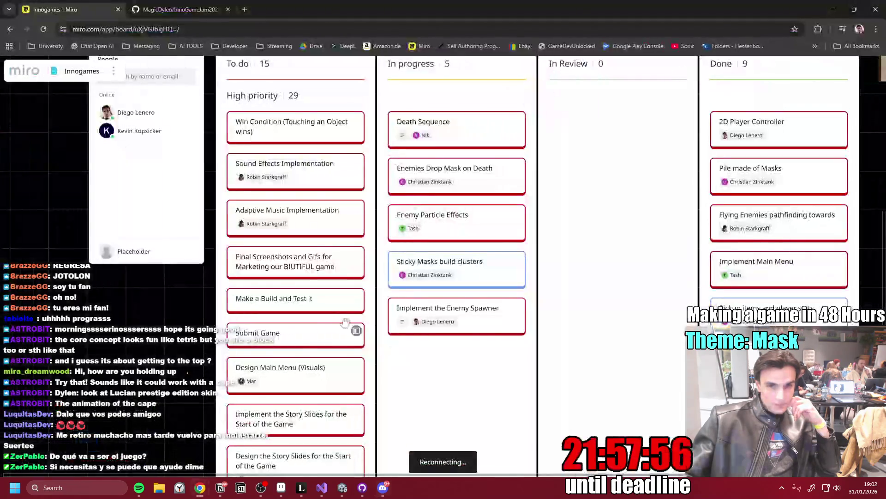
left_click(342, 487)
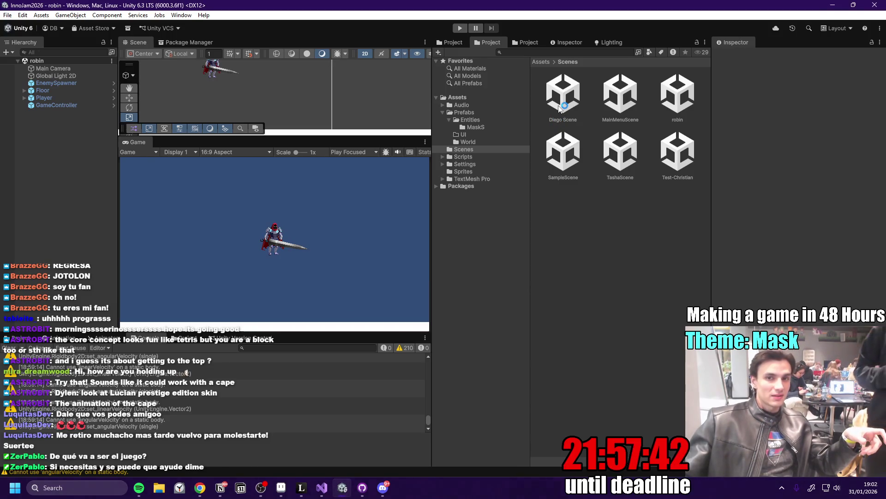
- Open the Diego Scene and resize panels to enlarge the Scene and Game views
double_click(560, 108)
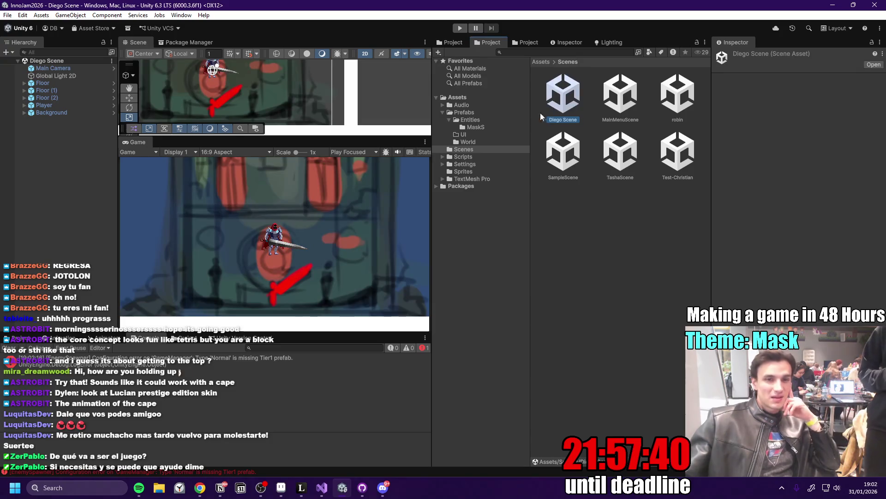
mouse_move(309, 139)
left_mouse_down()
mouse_move(308, 181)
mouse_move(309, 172)
left_mouse_up()
mouse_move(116, 224)
left_mouse_down()
mouse_move(69, 234)
mouse_move(104, 232)
left_mouse_up()
mouse_move(432, 239)
left_mouse_down()
mouse_move(531, 243)
mouse_move(503, 243)
left_mouse_up()
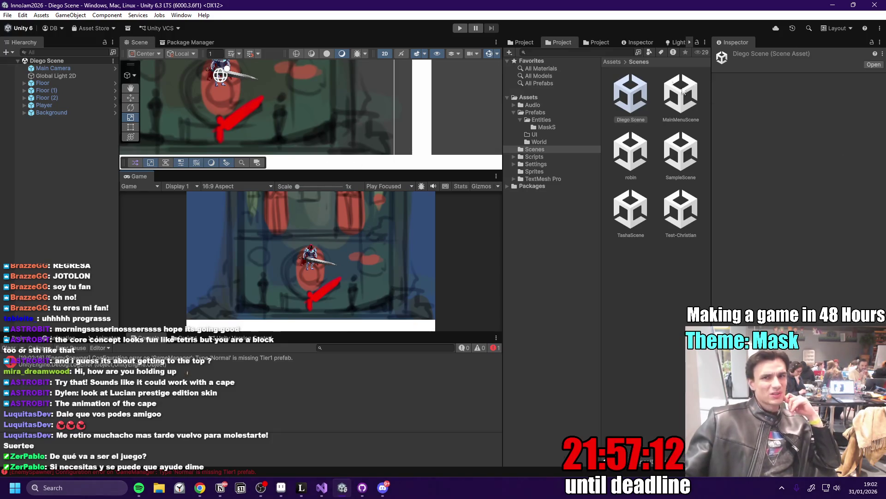
- Show the Assets folders and read the first Console error about the missing Tier1 prefab
left_click(613, 62)
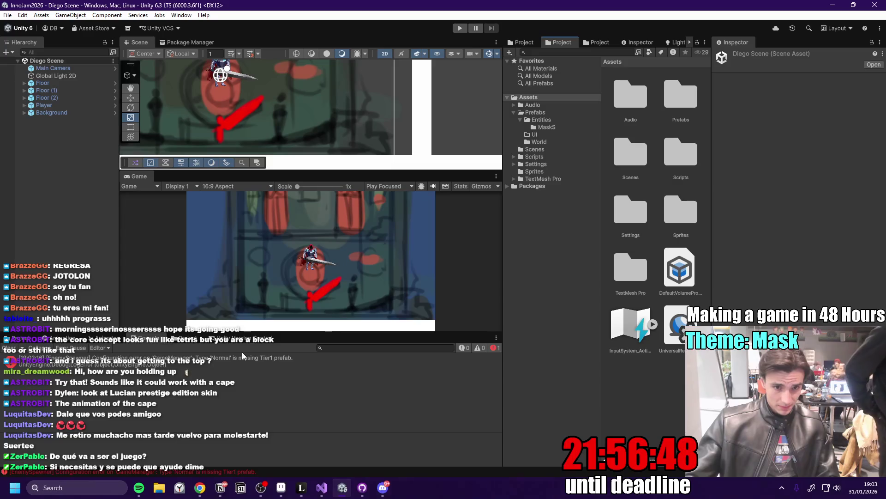
left_click(237, 362)
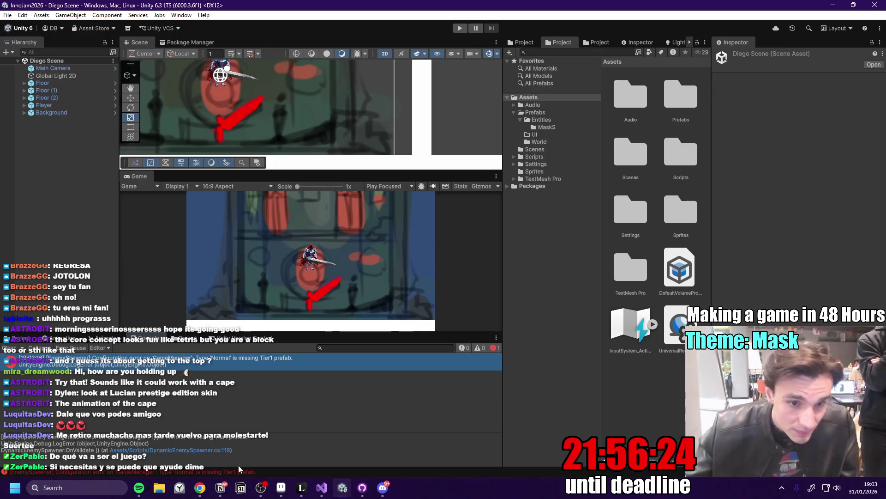
key("alt+Tab")
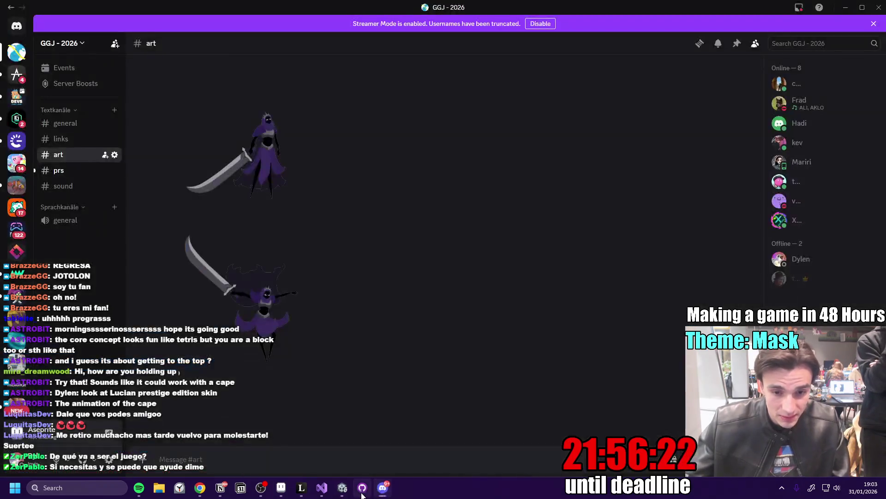
- Discard the ProjectSettings\ShaderGraphSettings.asset change on main in GitHub Desktop
key("alt+Tab")
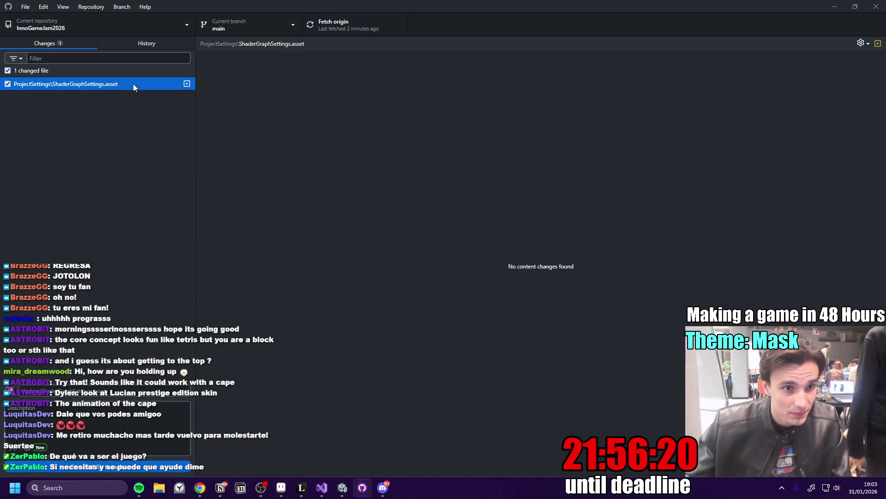
right_click(133, 84)
left_click(160, 97)
left_click(450, 290)
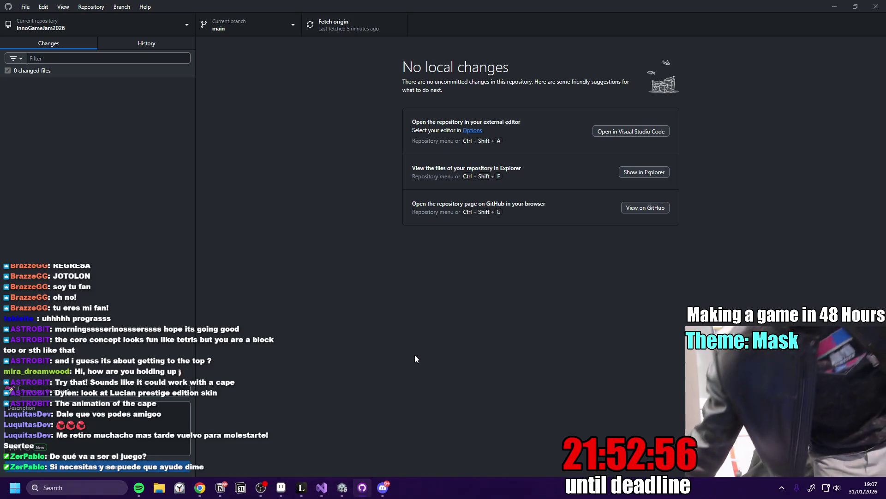
- Fetch origin for the main branch of InnoGameJam2026
left_click(340, 29)
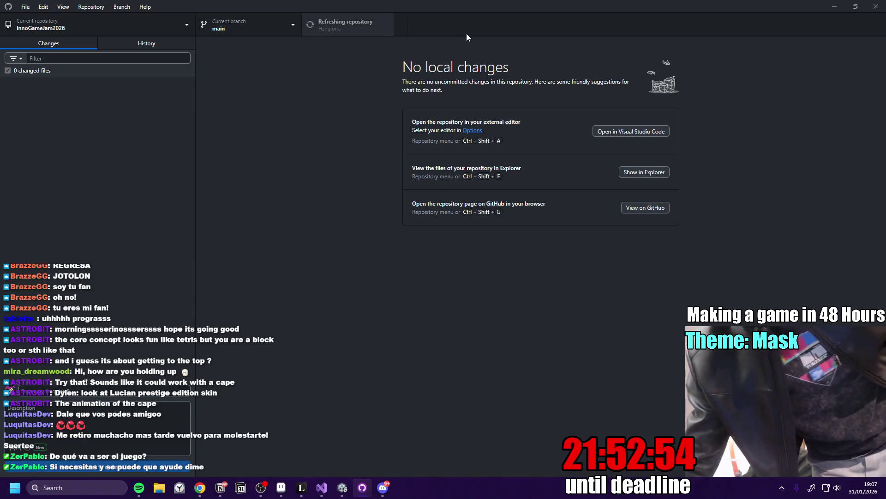
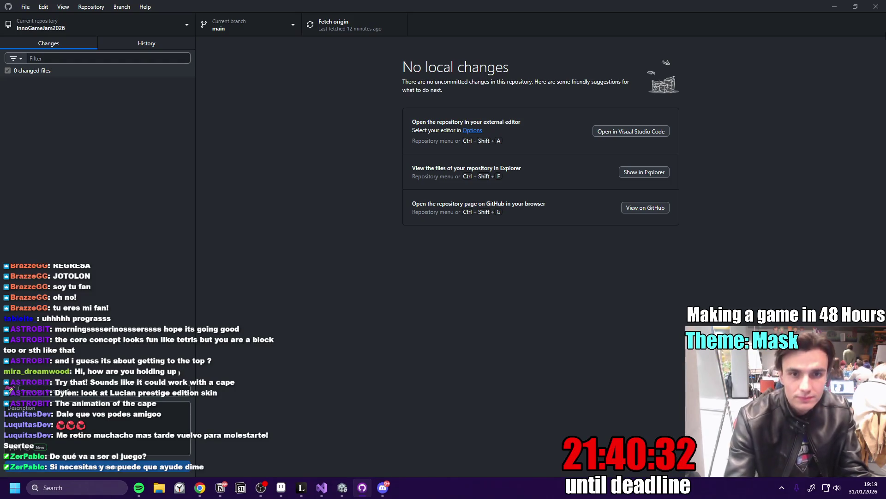
- Switch from GitHub Desktop to Discord's GGJ - 2026 art channel showing the character sprites
left_click(343, 487)
left_click(382, 488)
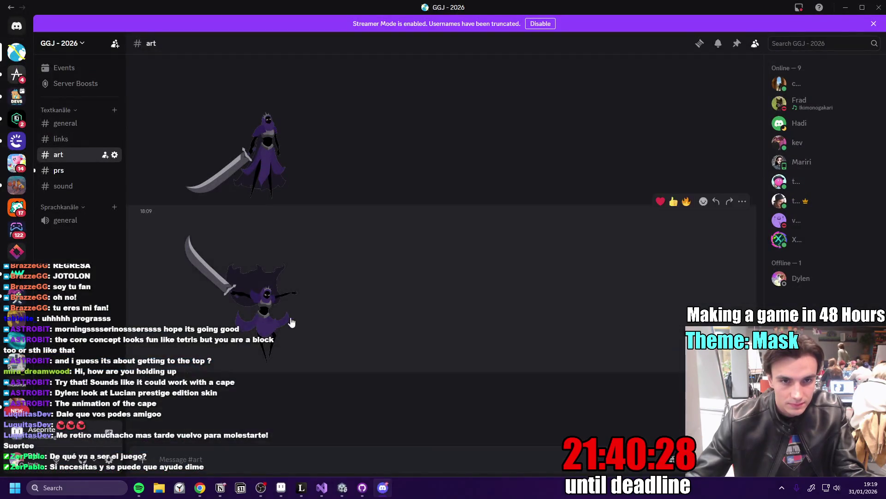
- Inspect the purple slash character art zoomed in, then open the mask designs sheet full-size
scroll(296, 319, "down", 7)
left_click(305, 198)
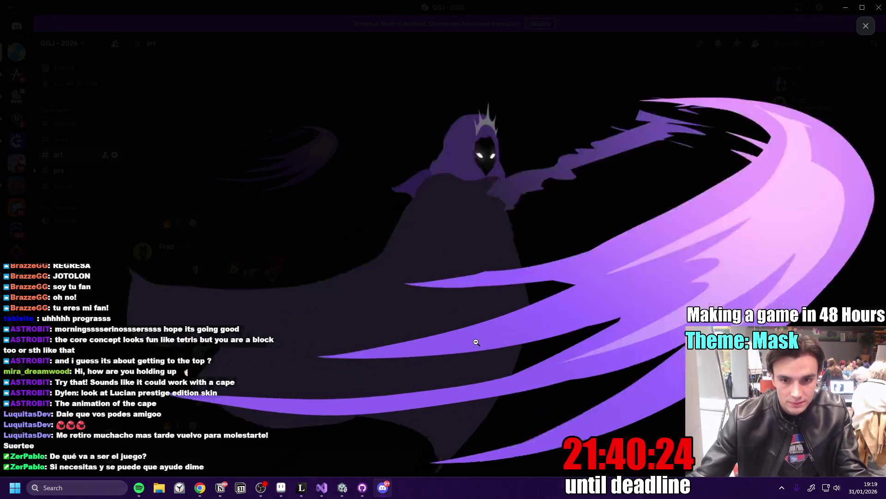
left_click(507, 220)
left_click(691, 196)
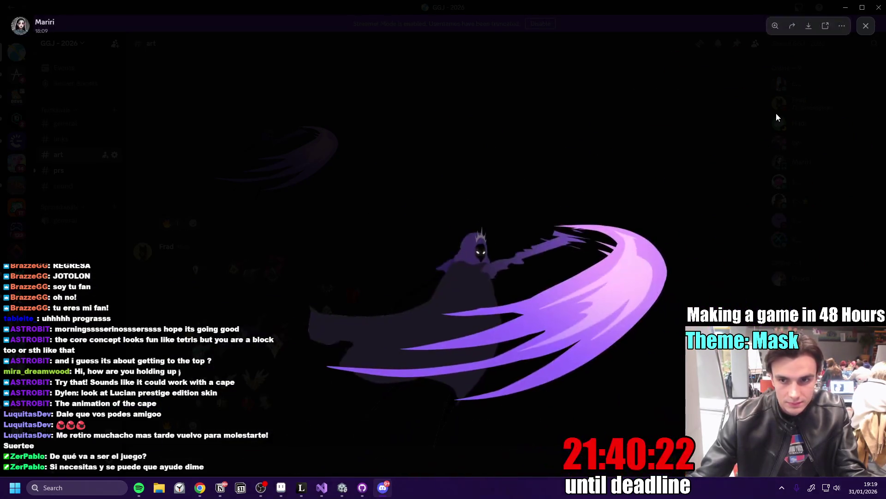
left_click(776, 115)
left_click(366, 323)
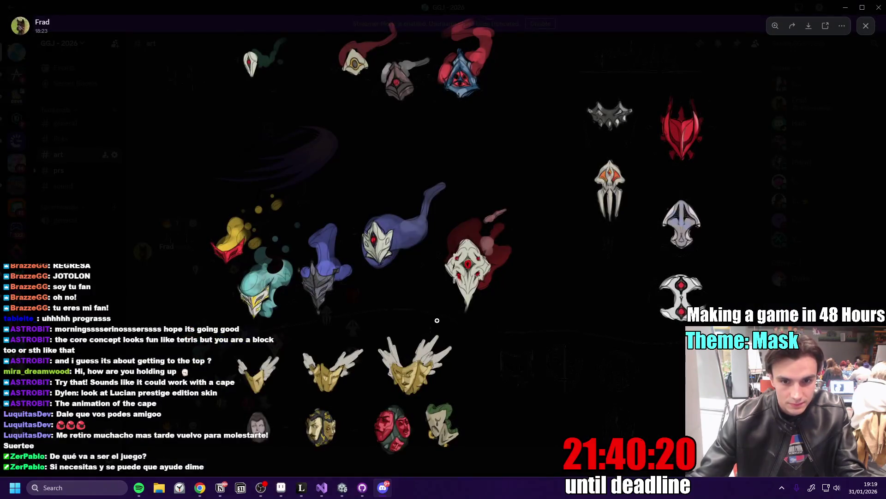